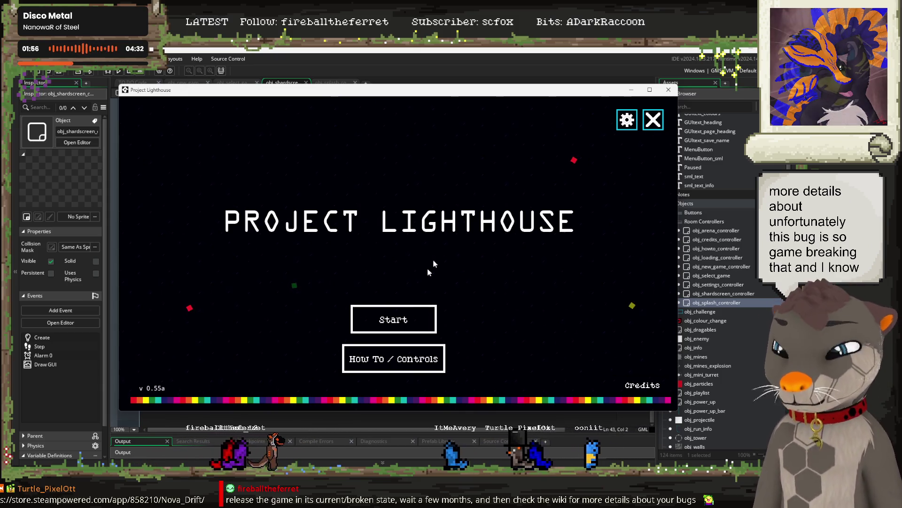
Continue the test1 profile from Select a Profile, then go back to the title screen.
left_click(422, 322)
left_click(488, 196)
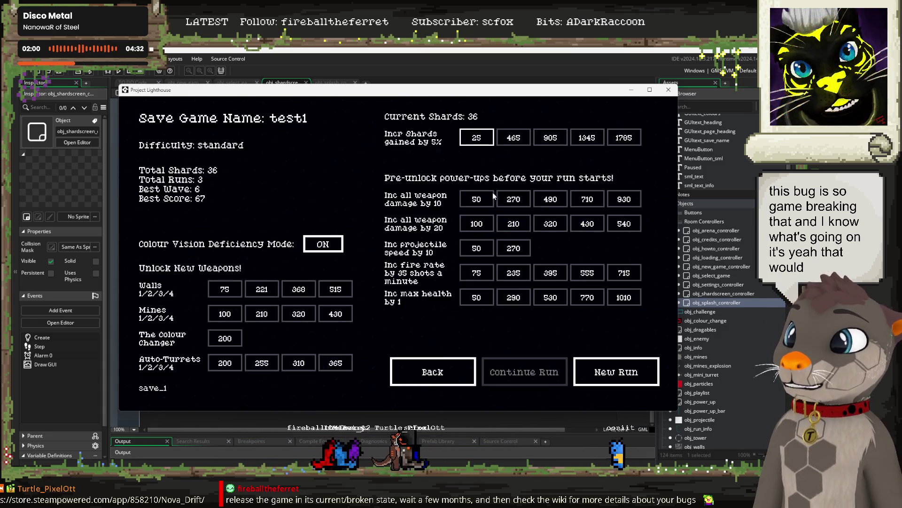
left_click(428, 376)
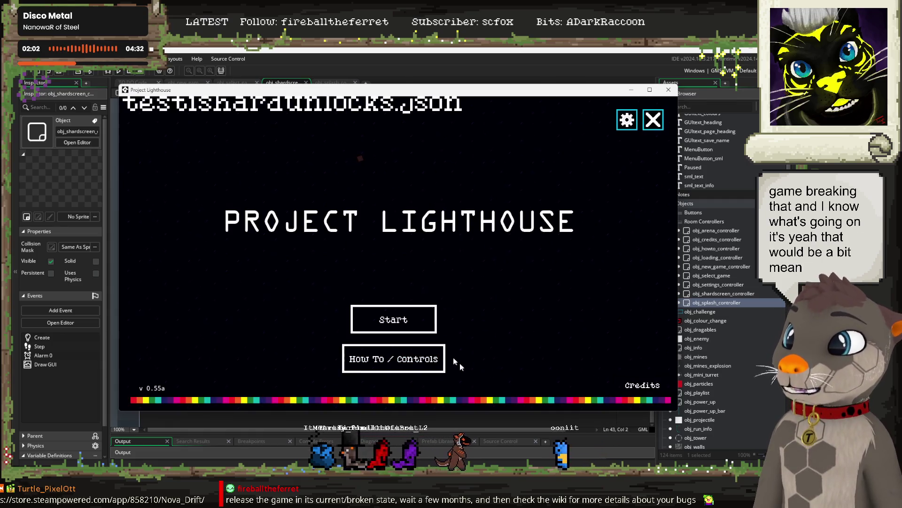
View the How To / Controls screen, return to the title, and close the game.
left_click(387, 360)
left_click(613, 381)
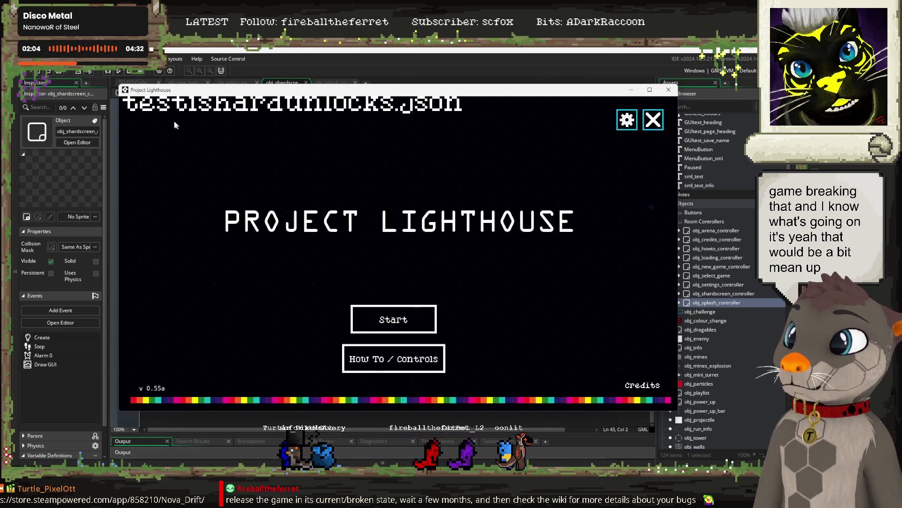
left_click(668, 89)
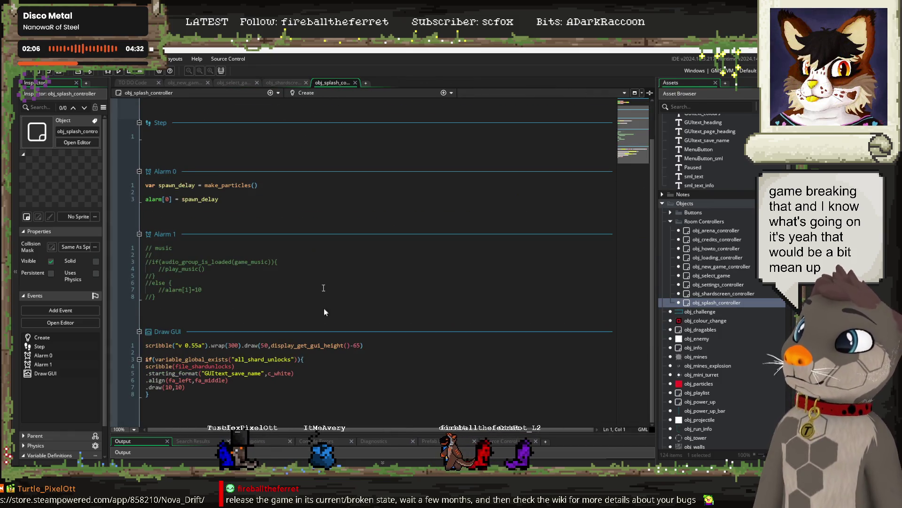
Comment out Draw GUI lines 3–8 that print the shard-unlocks file name, and save.
left_click_drag(180, 399, 135, 363)
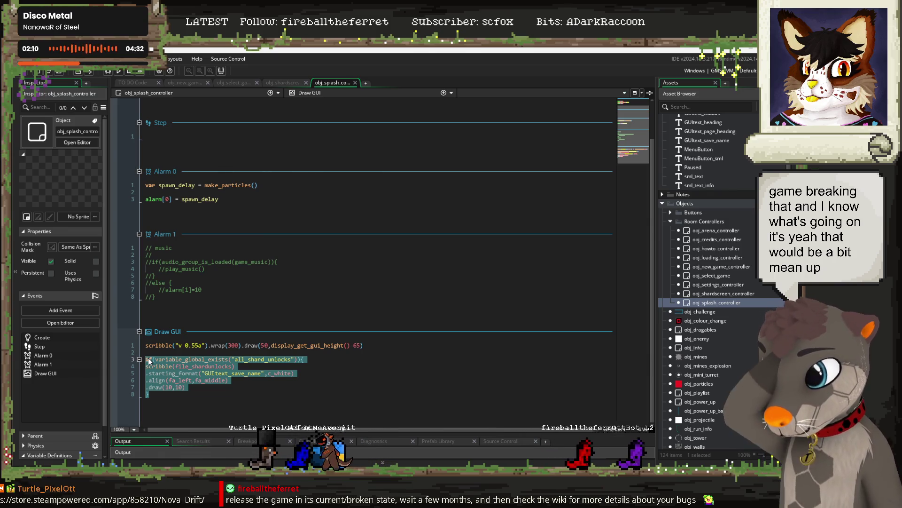
key("ctrl+k")
key("ctrl+s")
Check spawn_delay's use in Alarm 0 and the empty Step event, then view the TO DO note.
left_click(216, 200)
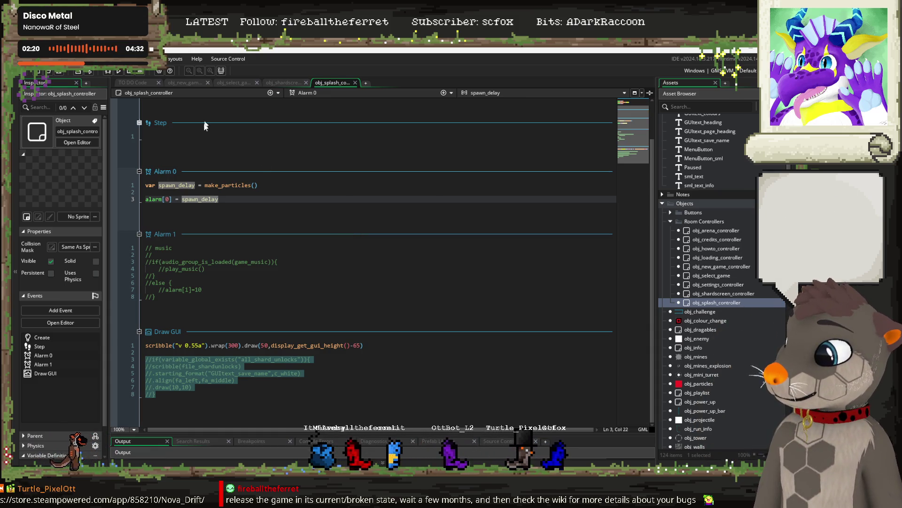
left_click(232, 139)
scroll(306, 165, "up", 2)
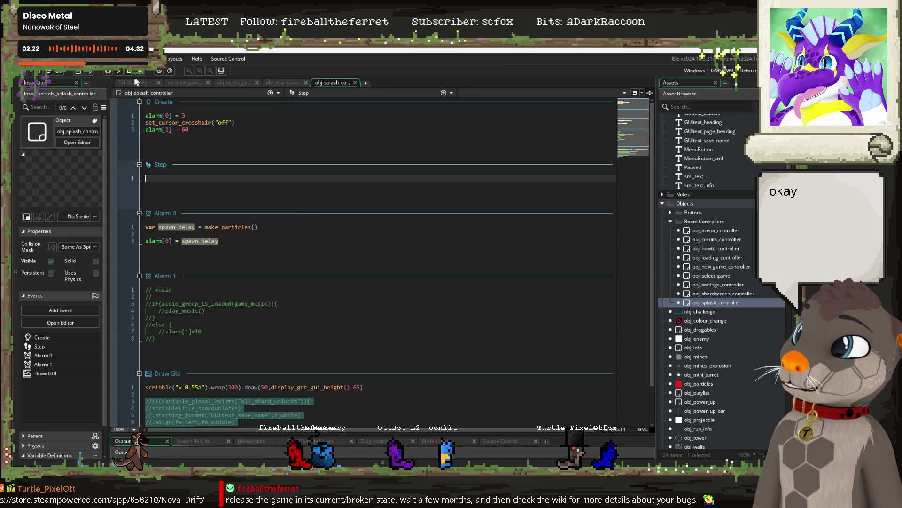
left_click(136, 83)
left_click(160, 144)
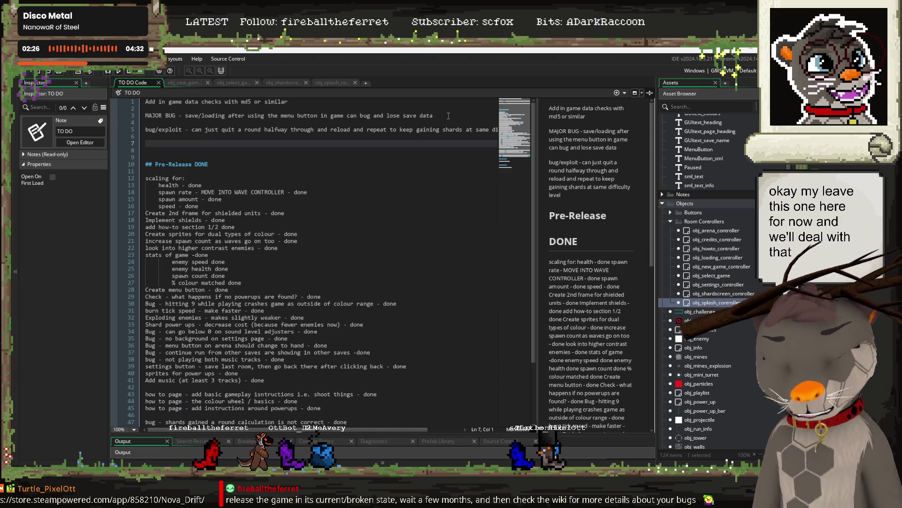
Read through the MAJOR BUG and bug/exploit lines in the TO DO note.
left_click_drag(448, 116, 256, 116)
left_click(206, 130)
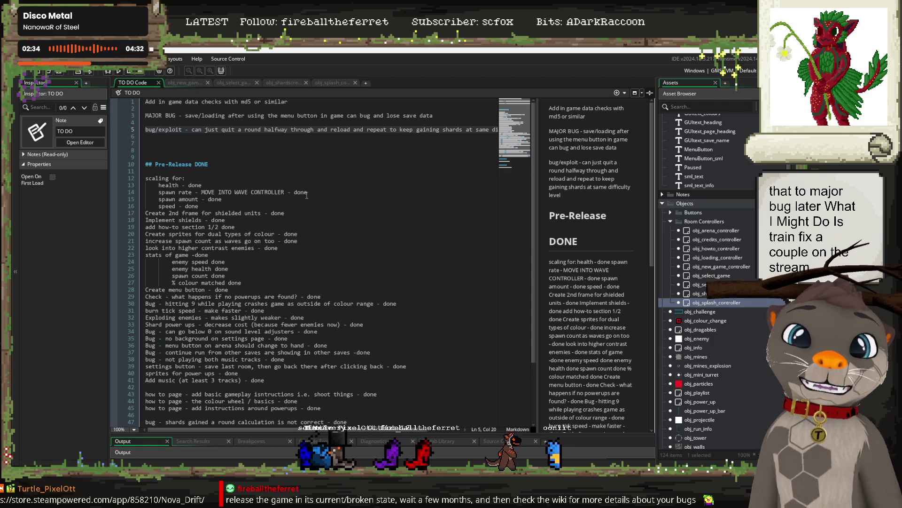
left_click(239, 144)
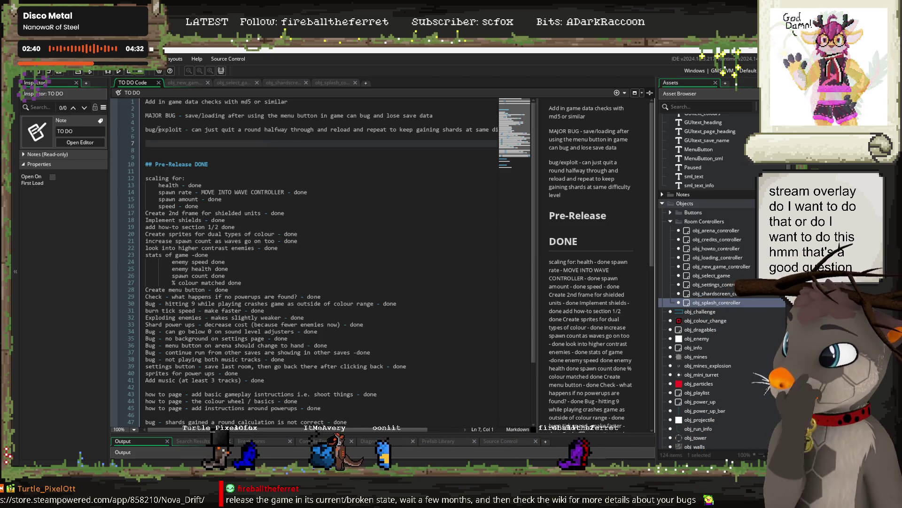
Close all editors but TO DO, collapse Room Controllers and Objects, and open scr_save_load.
right_click(137, 83)
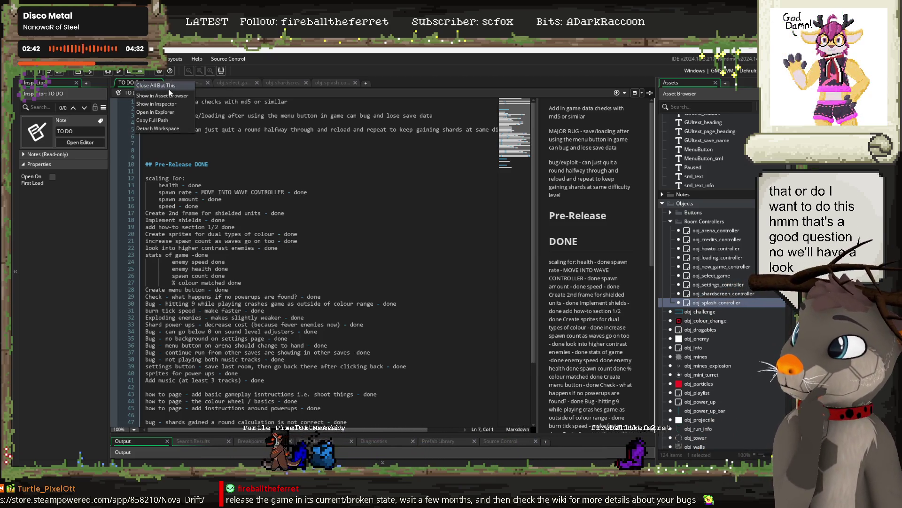
left_click(162, 106)
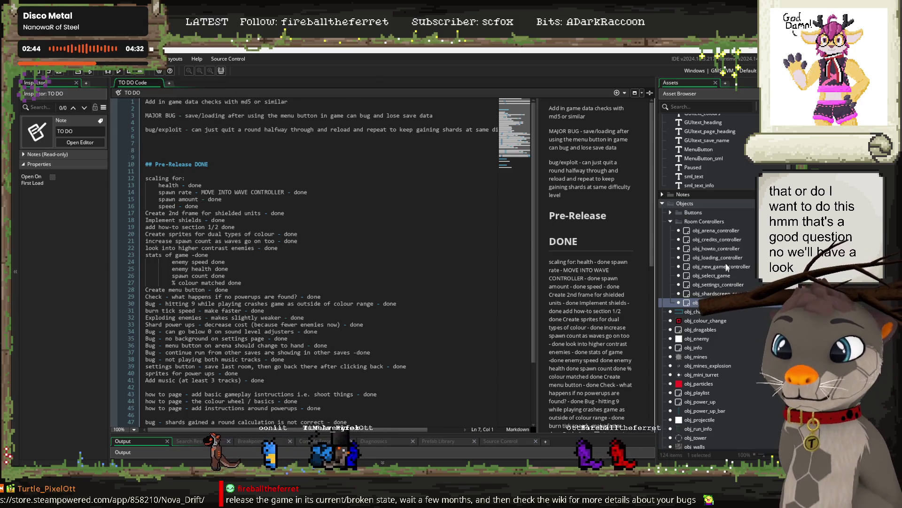
left_click(670, 221)
left_click(662, 203)
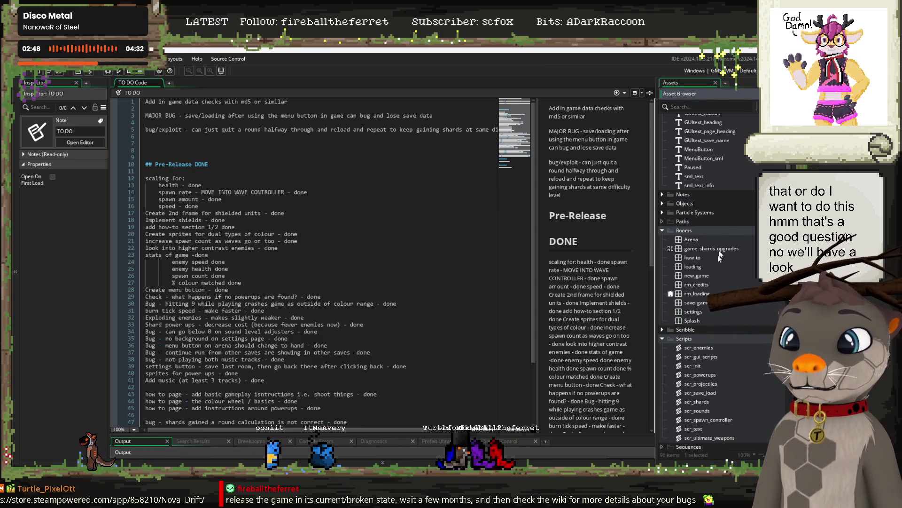
scroll(717, 255, "down", 3)
double_click(710, 311)
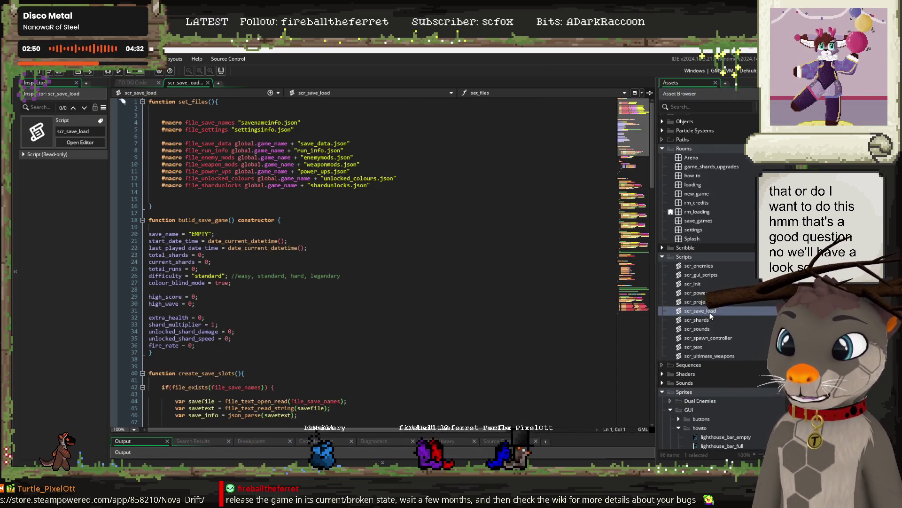
Delete the blank lines 3 and 13 inside set_files.
left_click(158, 114)
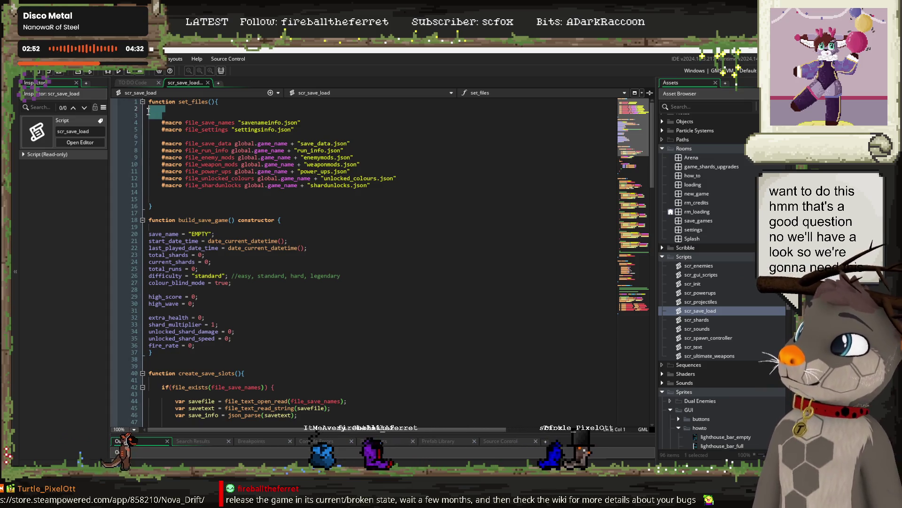
key("BackSpace")
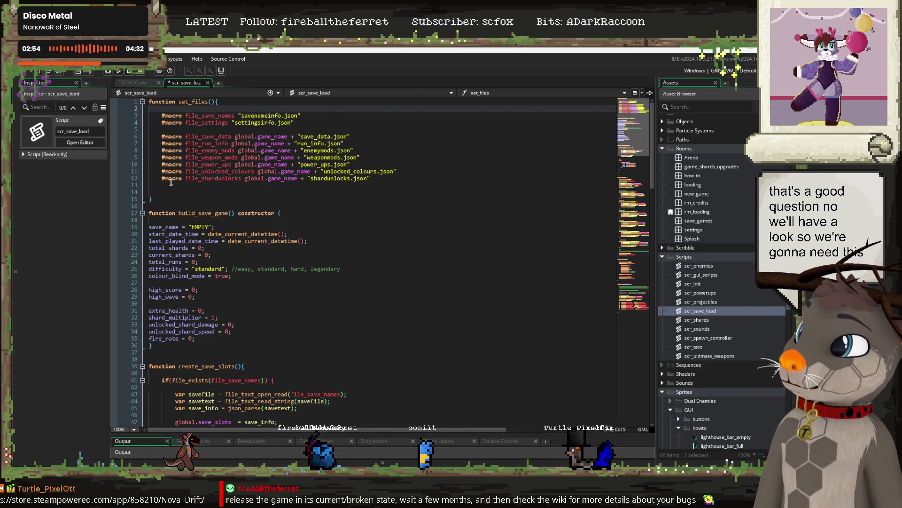
left_click(263, 185)
key("BackSpace")
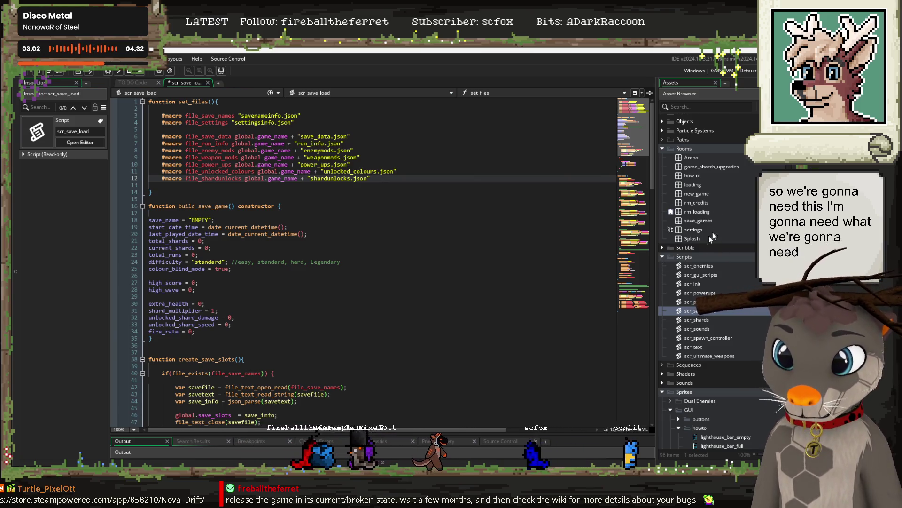
Expand Objects and Room Controllers in the asset list and open obj_select_game.
scroll(719, 263, "up", 3)
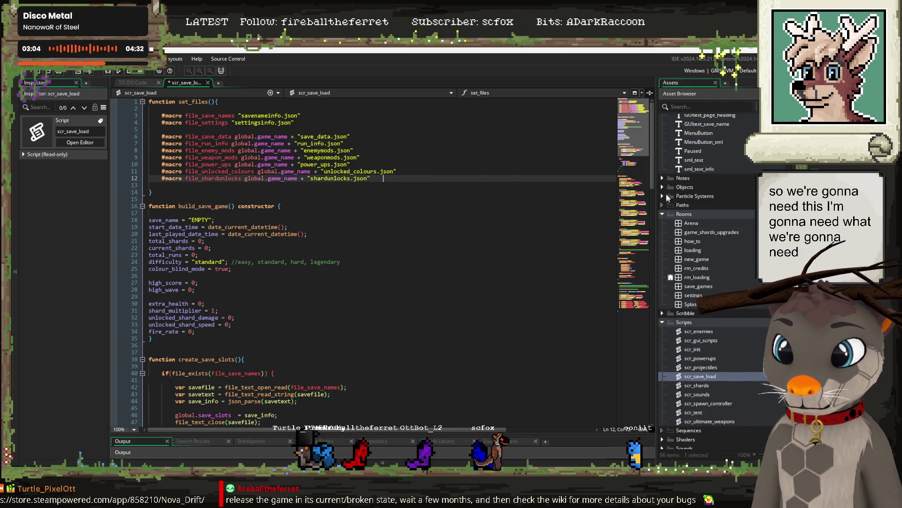
left_click(663, 187)
left_click(670, 205)
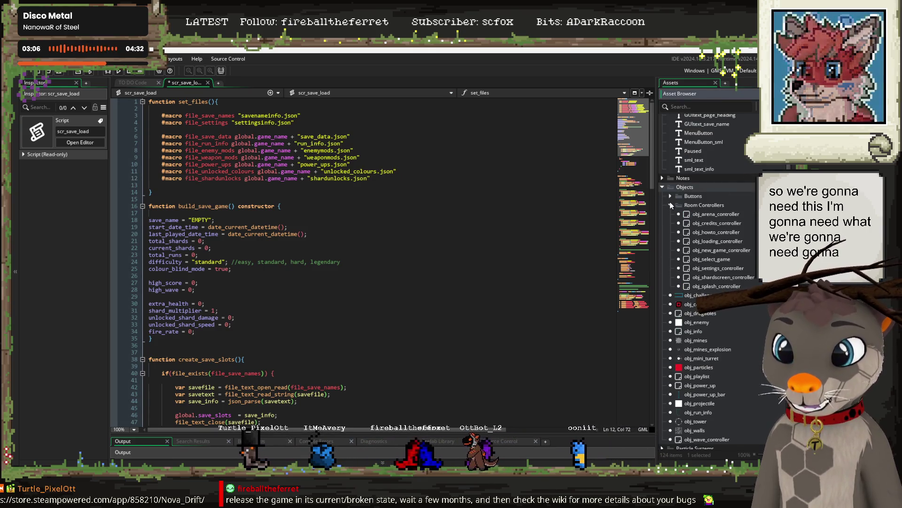
double_click(721, 261)
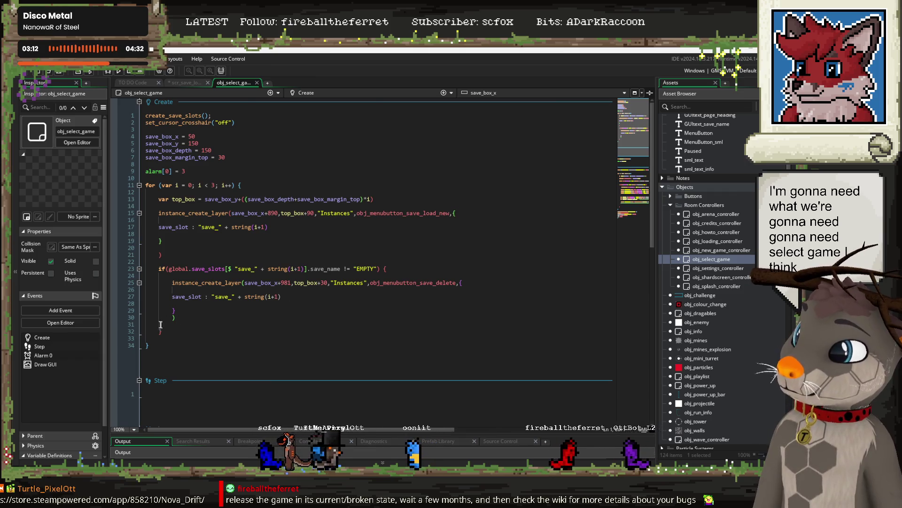
Read obj_select_game's Create event down to its obj_menubutton_save_load_new reference.
mouse_move(152, 345)
left_mouse_down()
mouse_move(160, 287)
mouse_move(146, 115)
left_mouse_up()
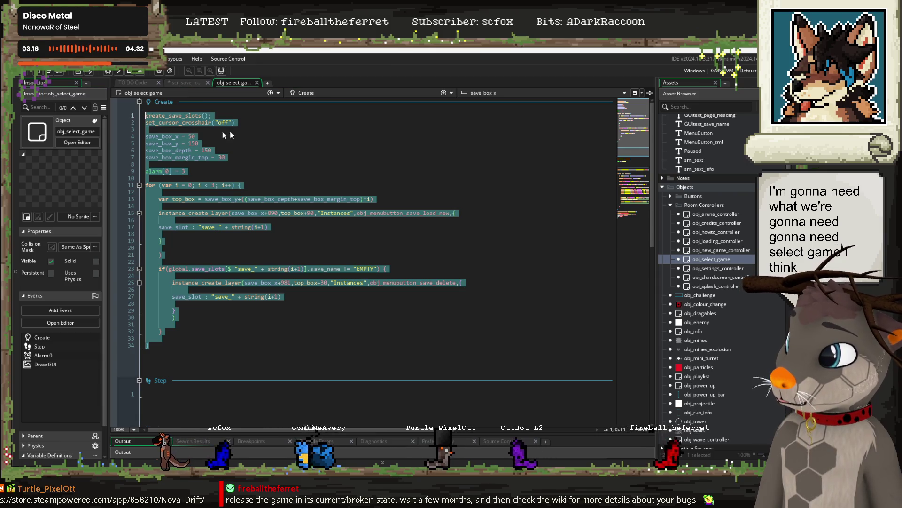
left_click(297, 130)
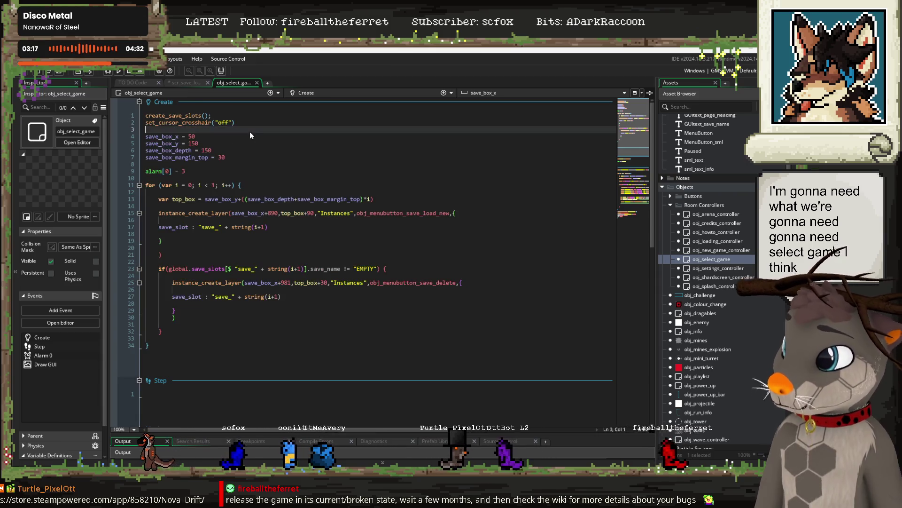
left_click(296, 137)
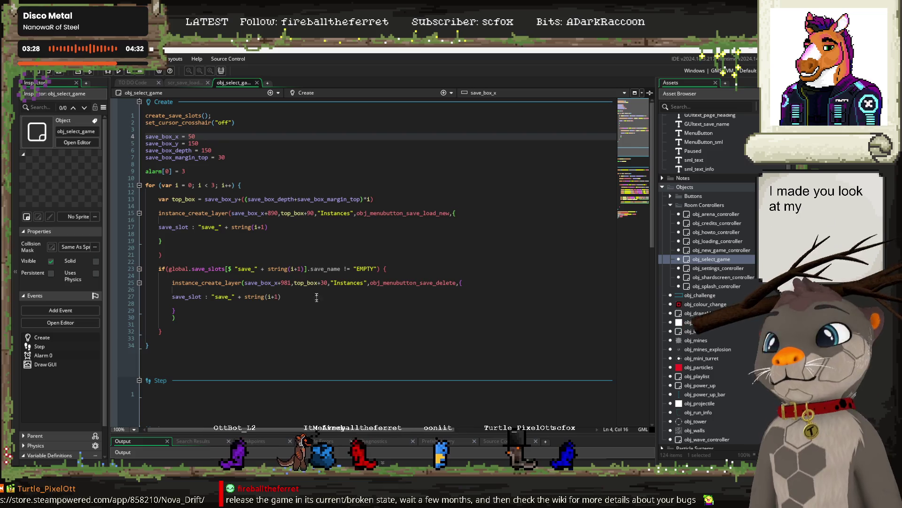
left_click(405, 207)
left_click(407, 213)
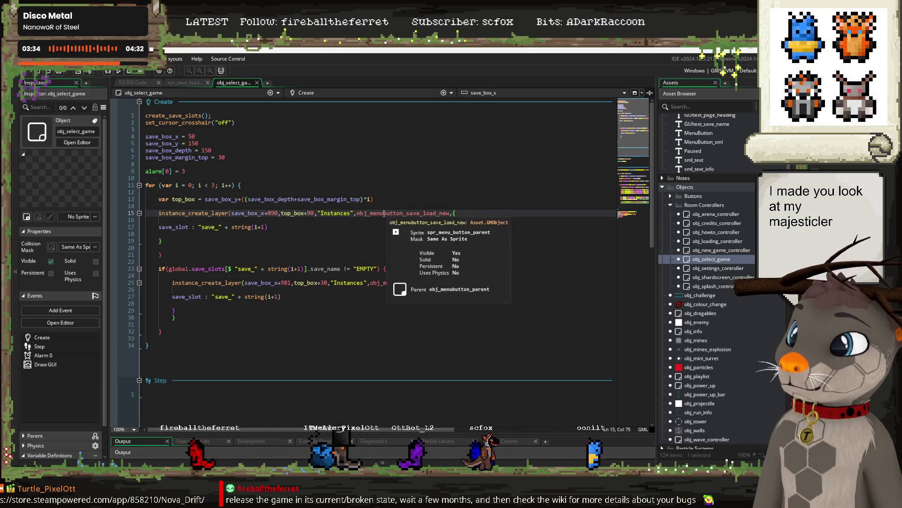
Open obj_menubutton_save_load_new in its own editor, then return to obj_select_game's code.
middle_click(401, 211)
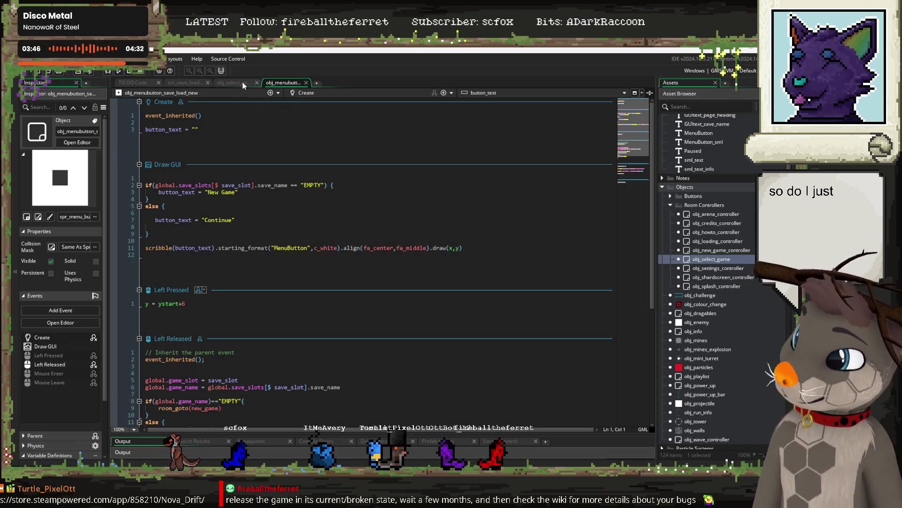
left_click(231, 84)
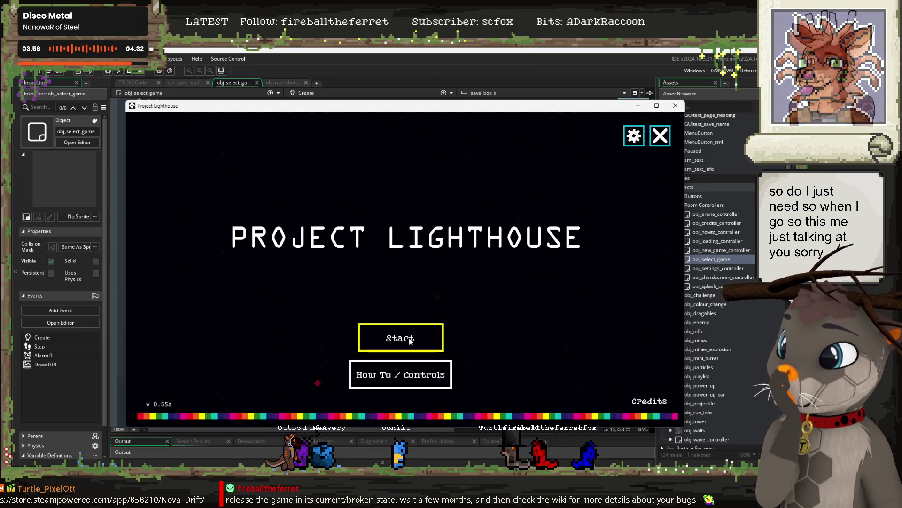
View the test1 and plink profiles and the empty slot, then close the game.
left_click(410, 341)
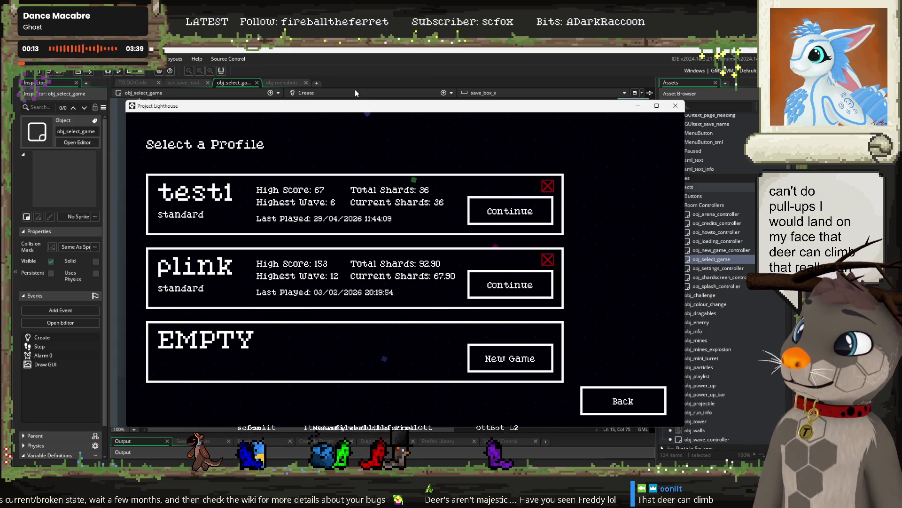
left_click(325, 56)
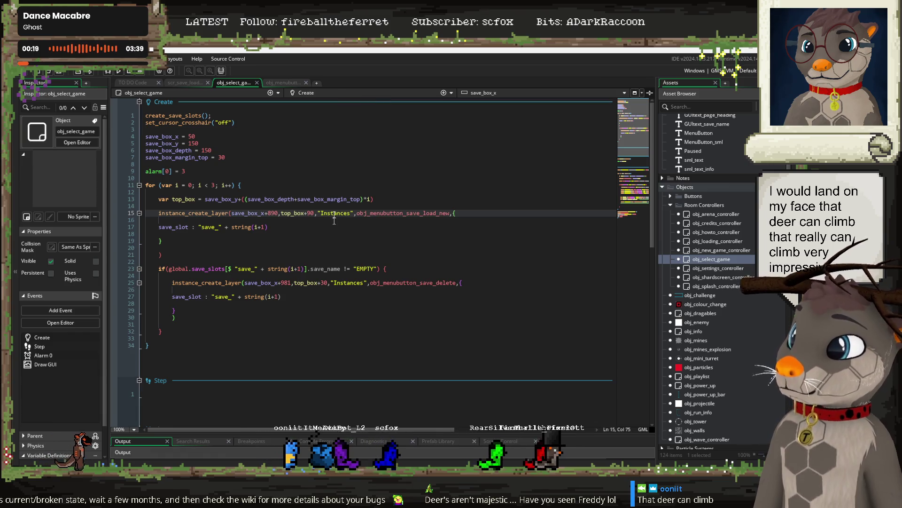
Scroll the Asset Browser down to Rooms and open save_games in the room editor.
scroll(729, 298, "down", 3)
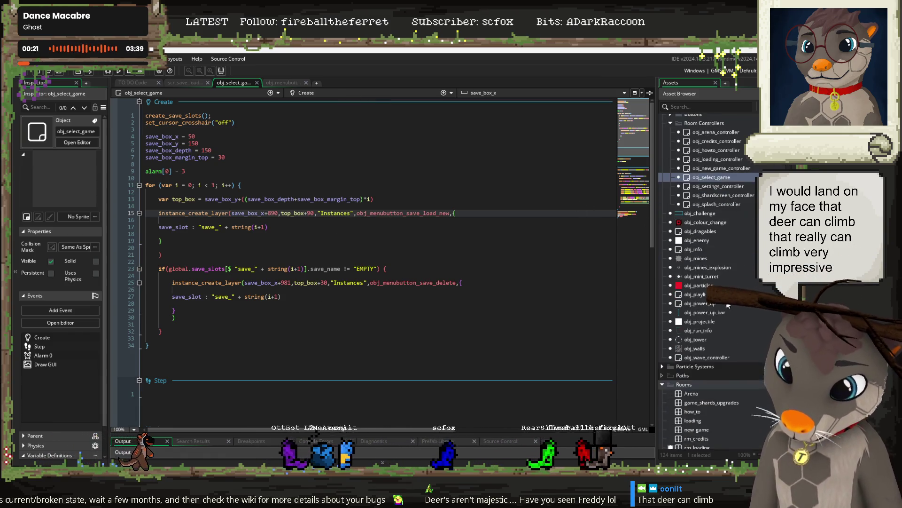
scroll(728, 306, "down", 5)
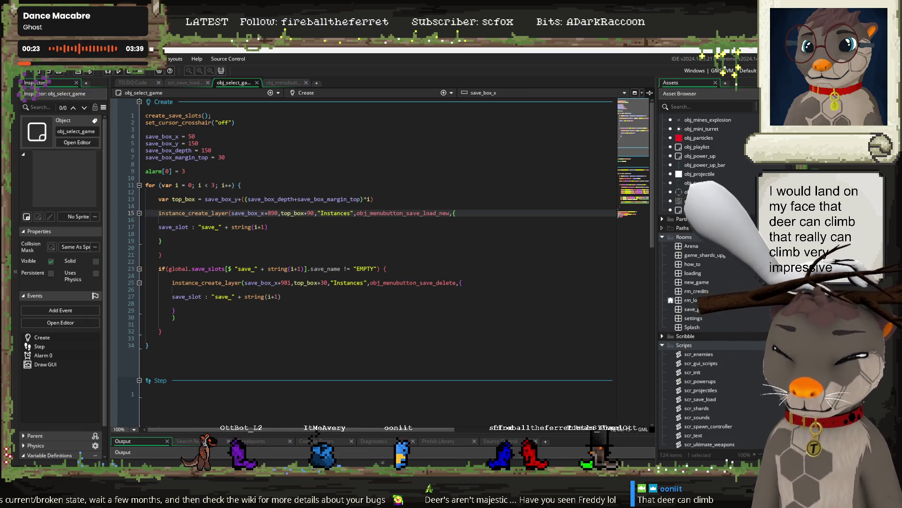
scroll(724, 294, "down", 2)
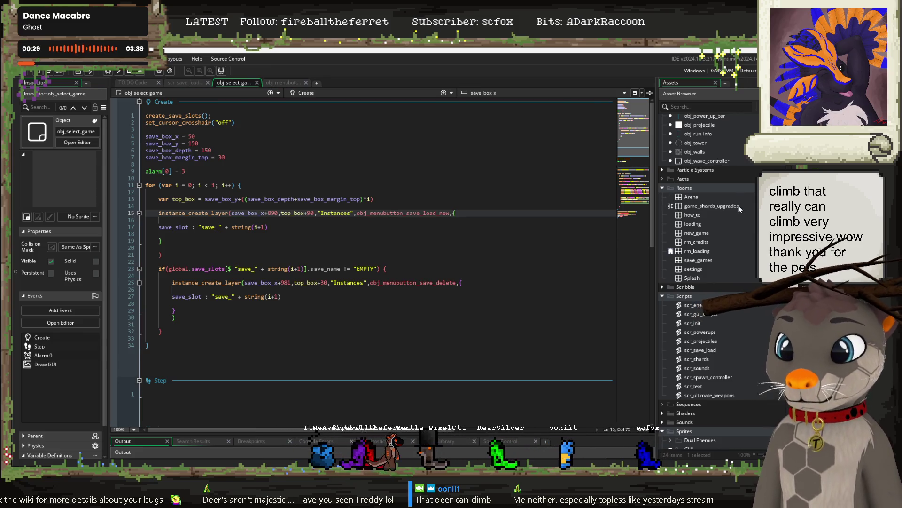
double_click(709, 262)
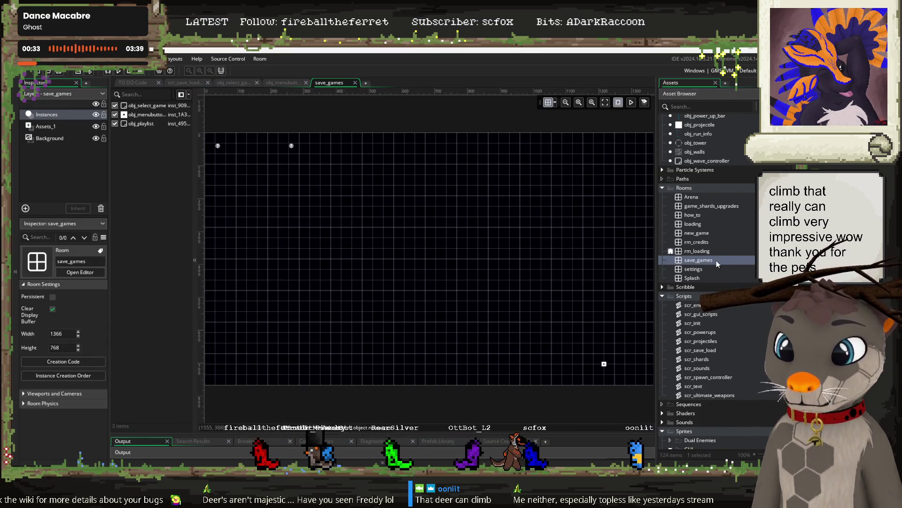
Inspect the obj_select_game and obj_playlist instance properties, then show obj_menubutton_save_load_new's code.
left_click(218, 146)
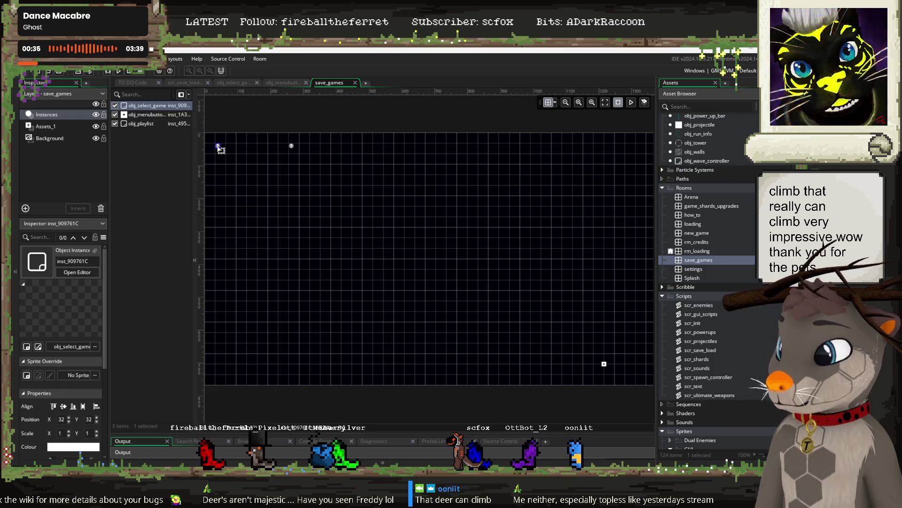
double_click(219, 147)
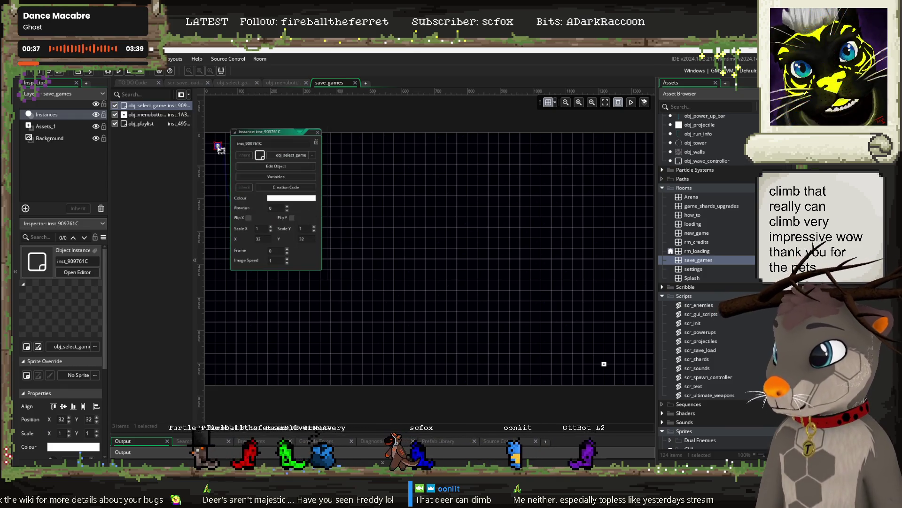
left_click(317, 132)
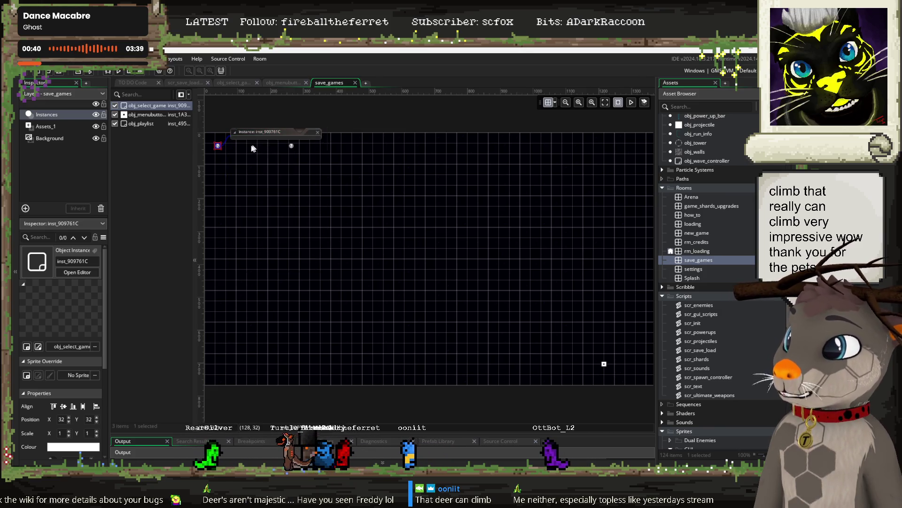
double_click(291, 147)
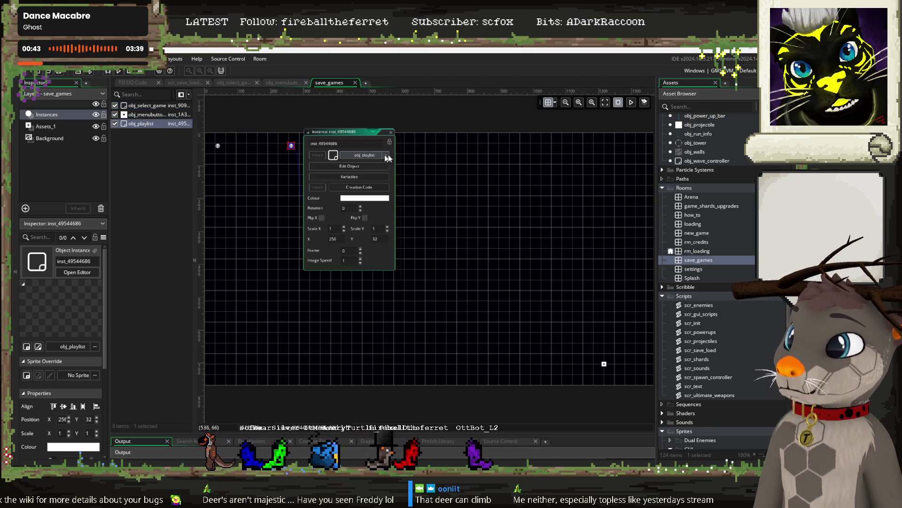
left_click(391, 132)
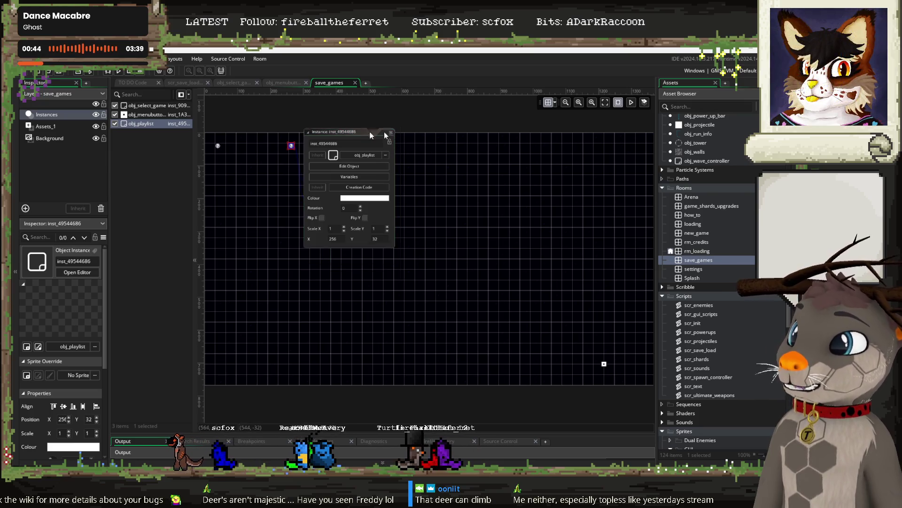
double_click(218, 146)
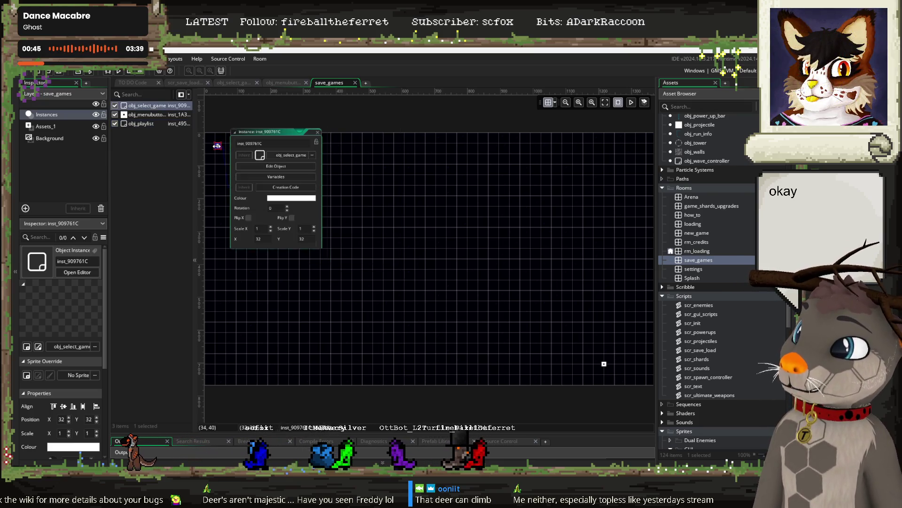
left_click(319, 132)
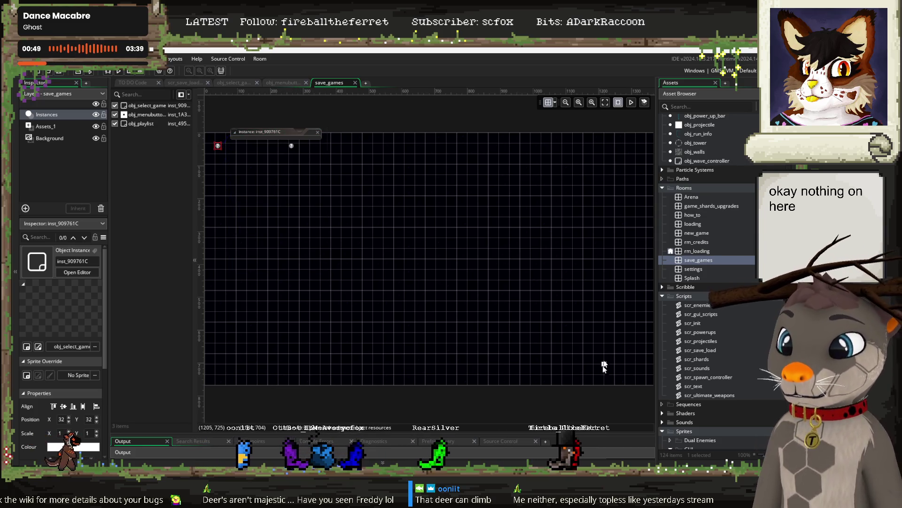
left_click(282, 83)
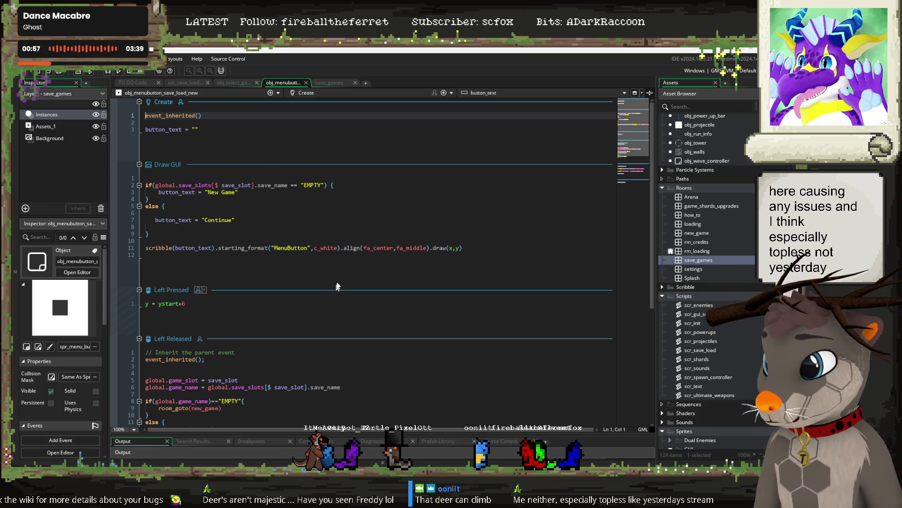
Delete the blank line 12 after the scribble draw call in Draw GUI.
left_click(164, 242)
left_click(230, 259)
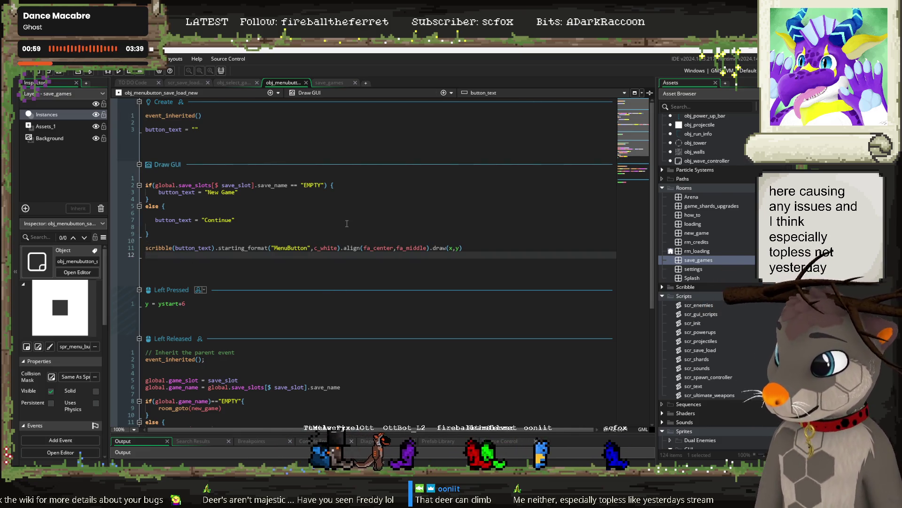
key("BackSpace")
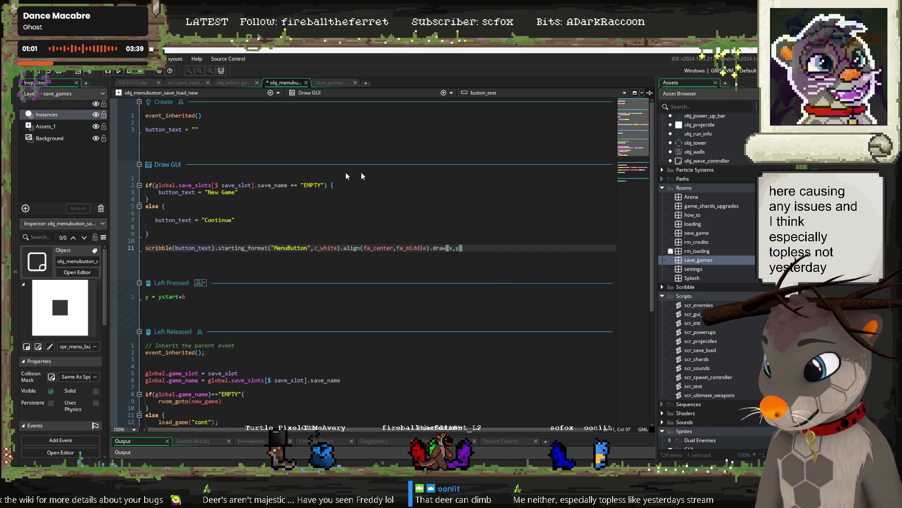
Review the Left Released event and select its game_slot and game_name assignment lines.
scroll(283, 228, "down", 5)
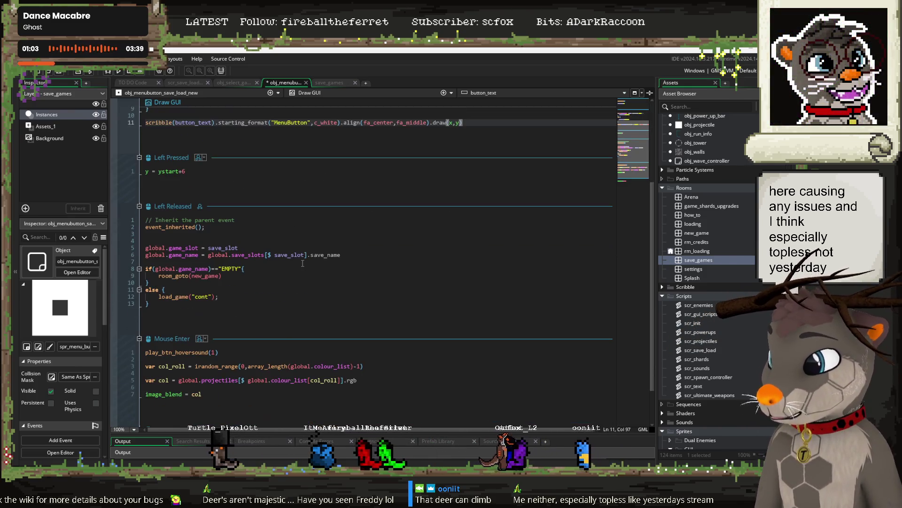
left_click(154, 304)
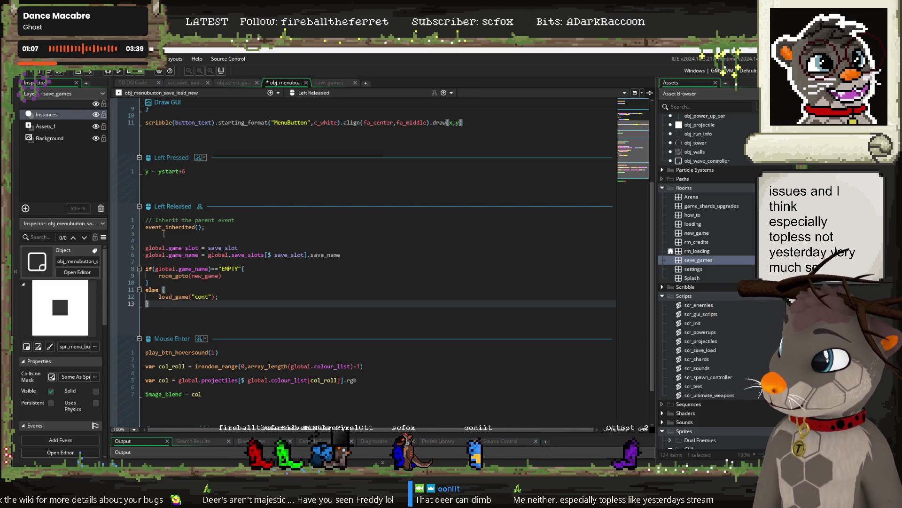
left_click(205, 296)
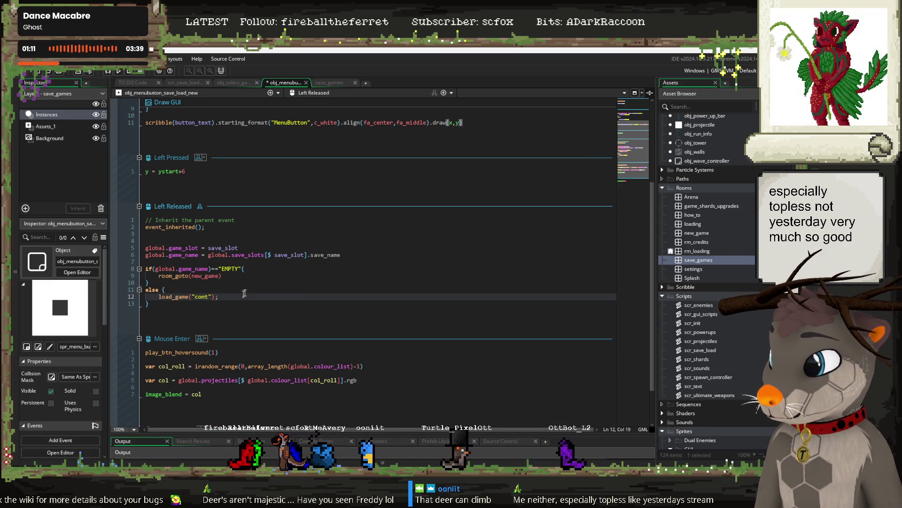
left_click(195, 272)
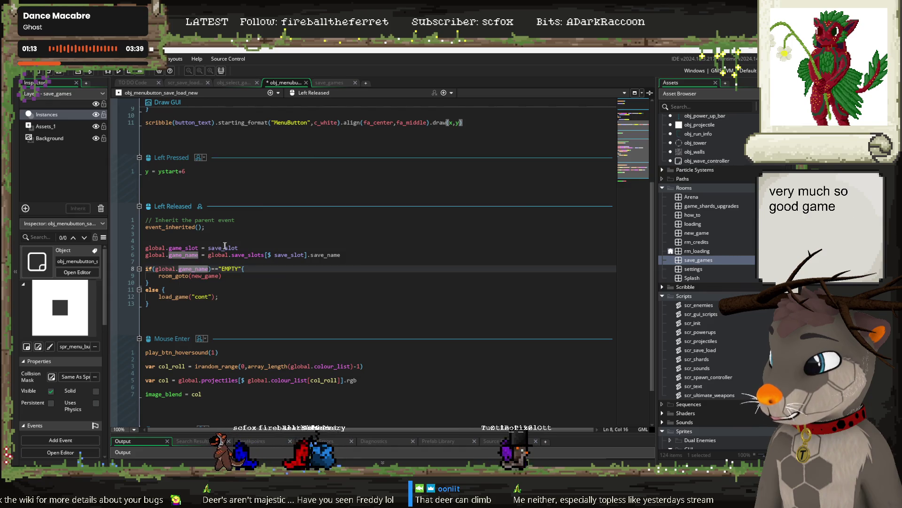
left_click(179, 248)
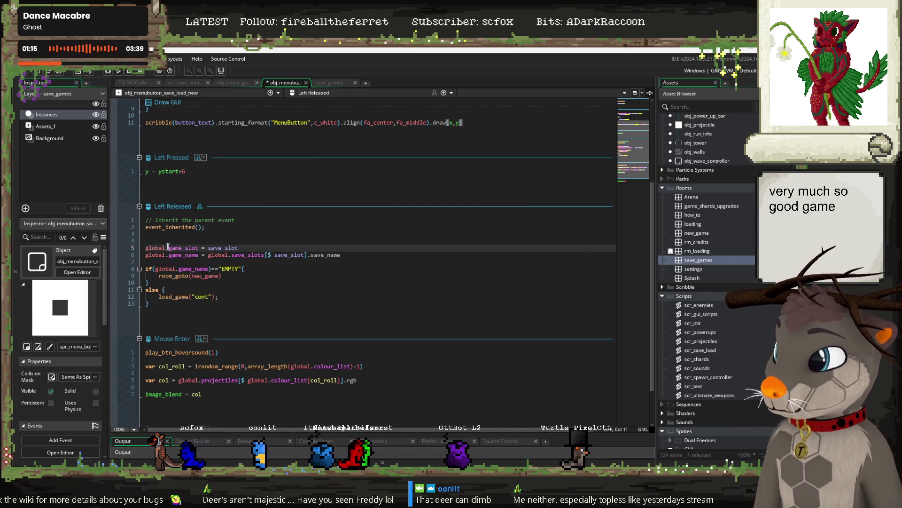
left_click_drag(359, 255, 138, 249)
key("ctrl+c")
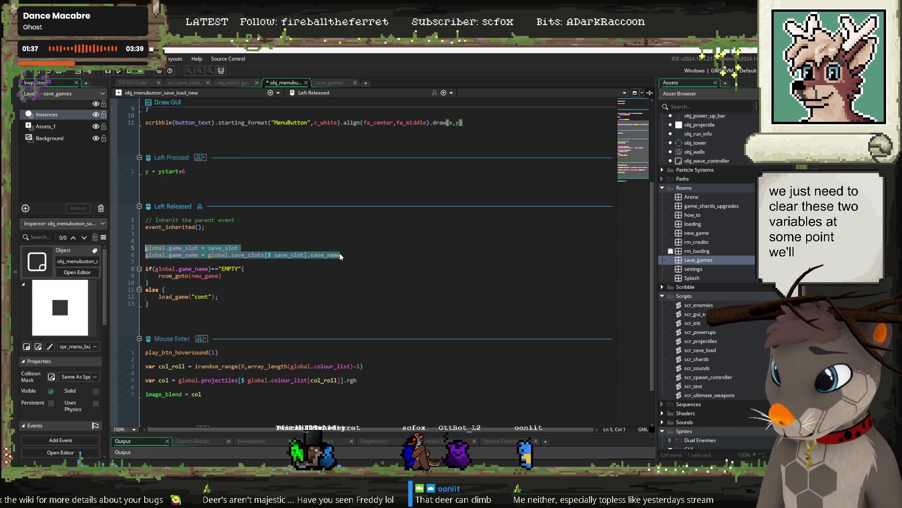
Paste the copied global.game_slot and global.game_name lines at the very top of obj_select_game's Create event.
left_click(231, 84)
scroll(278, 201, "down", 2)
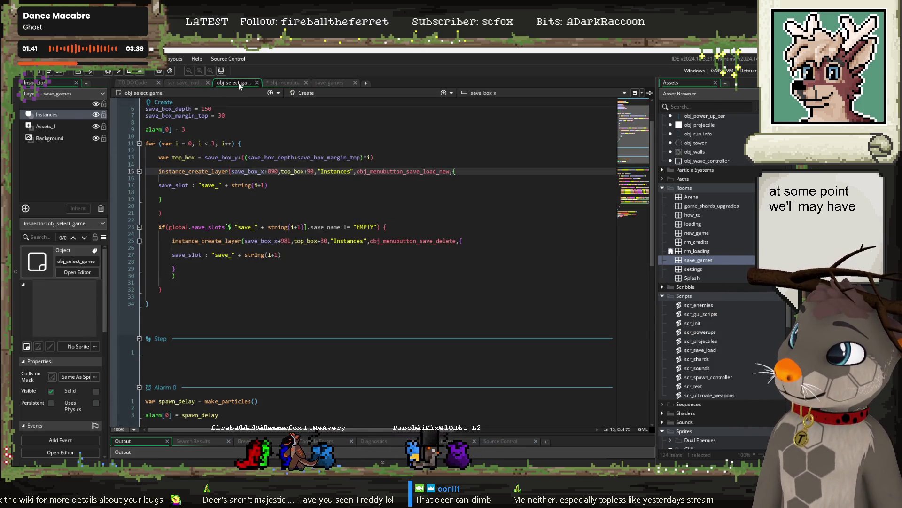
scroll(238, 135, "up", 2)
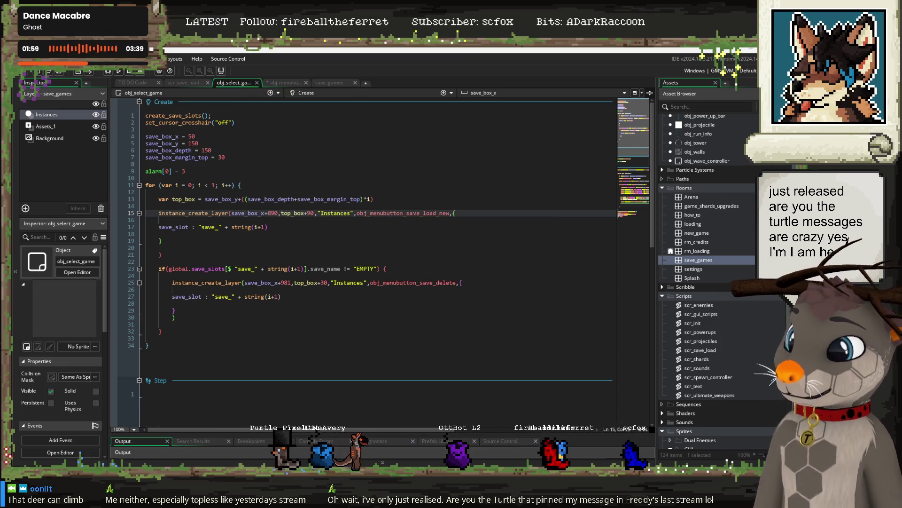
scroll(741, 274, "up", 10)
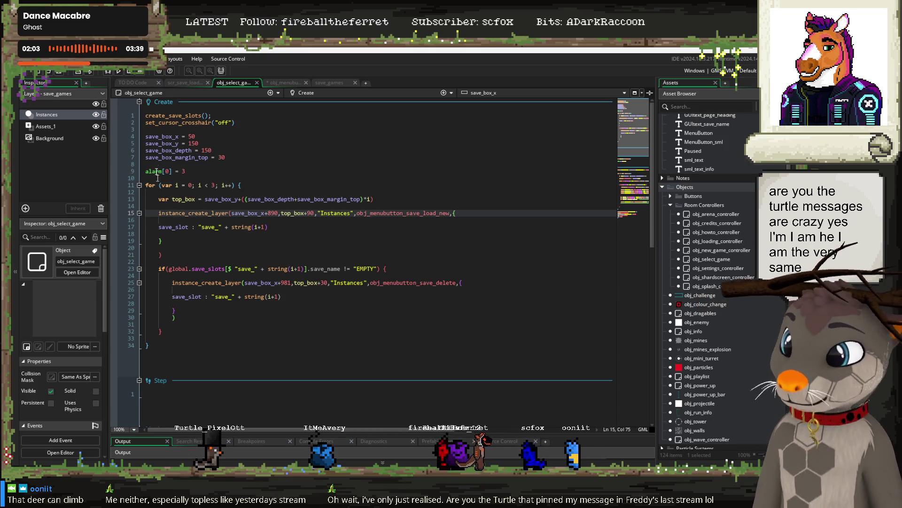
left_click(273, 136)
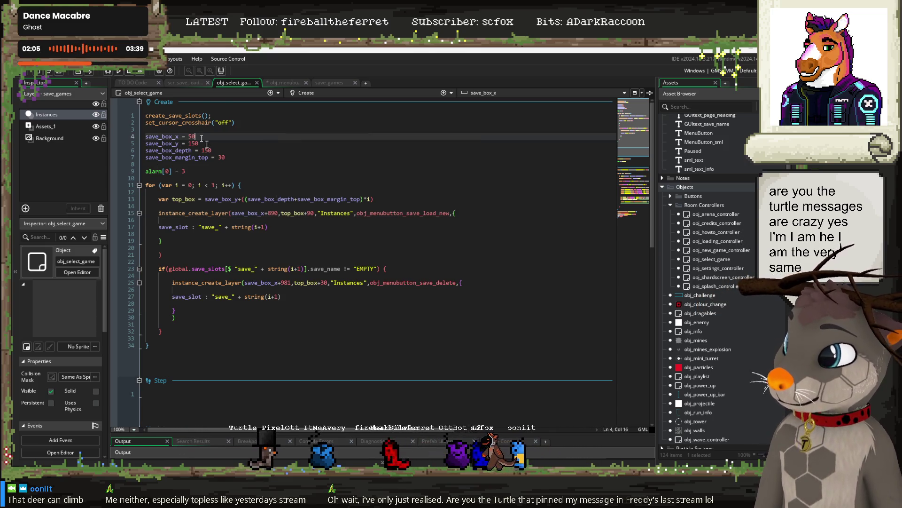
left_click(146, 115)
key("Return")
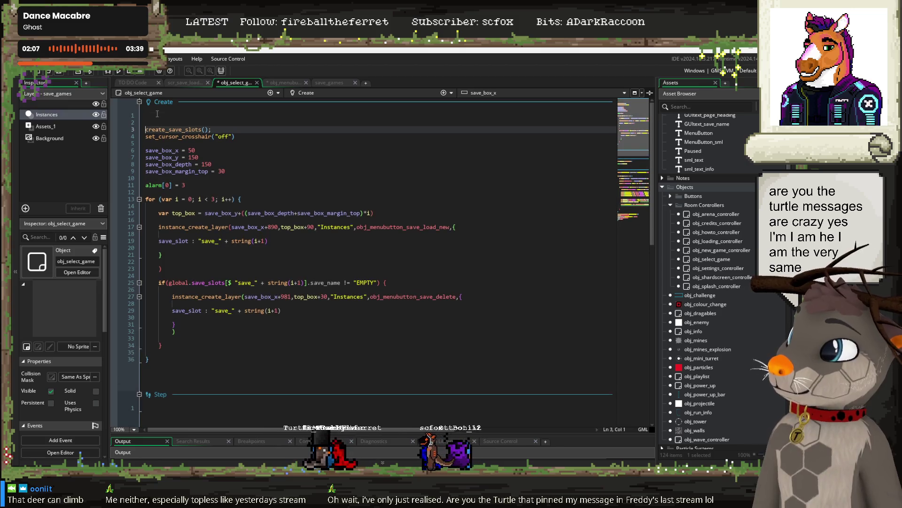
key("Up")
key("ctrl+v")
Replace both assigned values with "" and end each line with a semicolon.
left_click(208, 115)
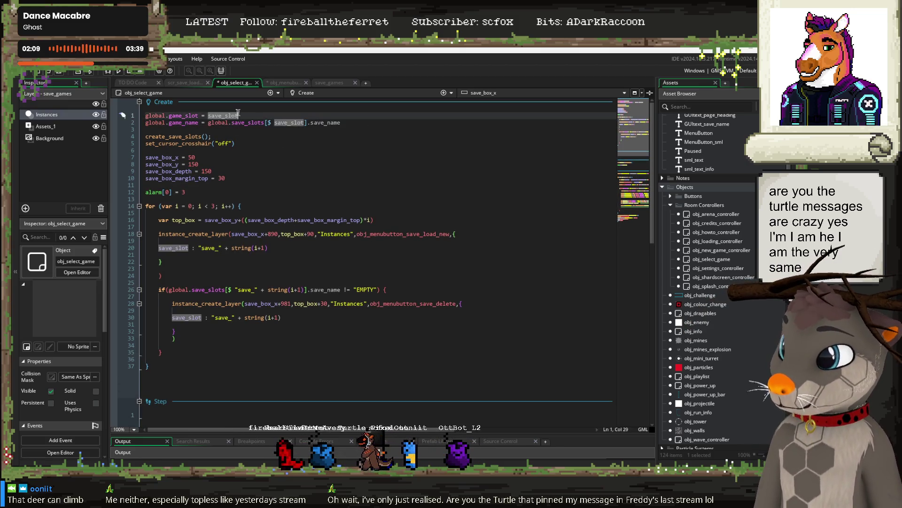
double_click(221, 115)
type("\"\"")
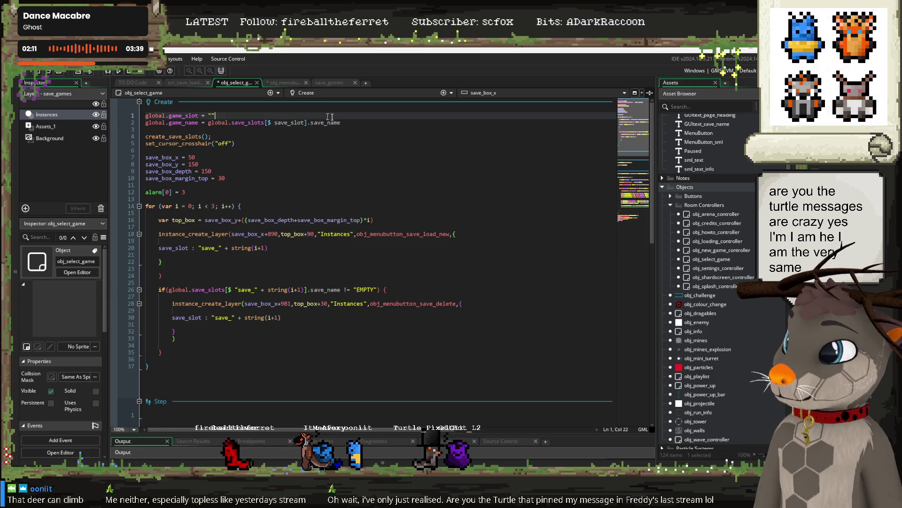
left_click_drag(341, 122, 210, 122)
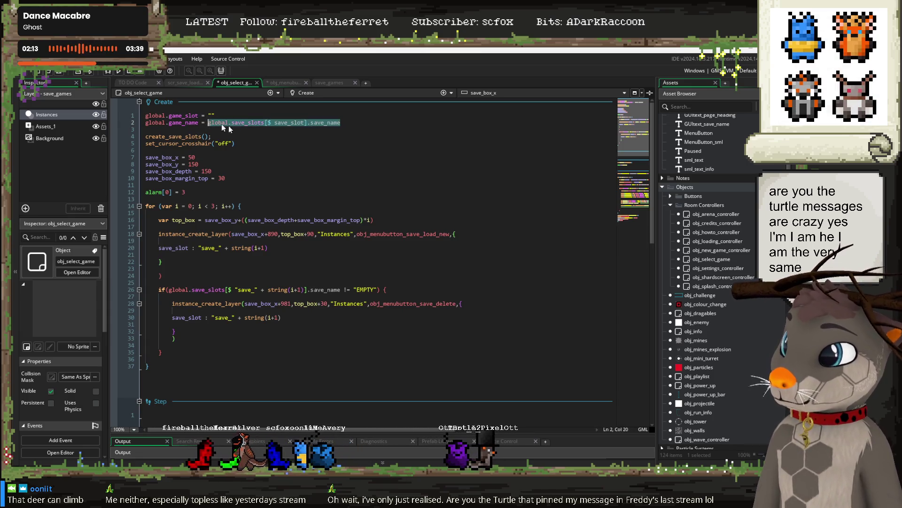
type("\"\"")
left_click(228, 117)
type(";")
left_click(223, 123)
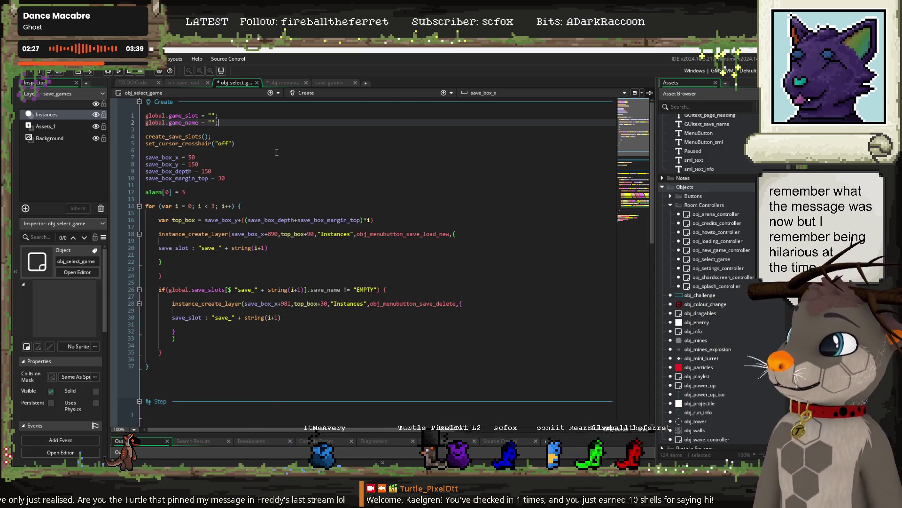
middle_click(178, 136)
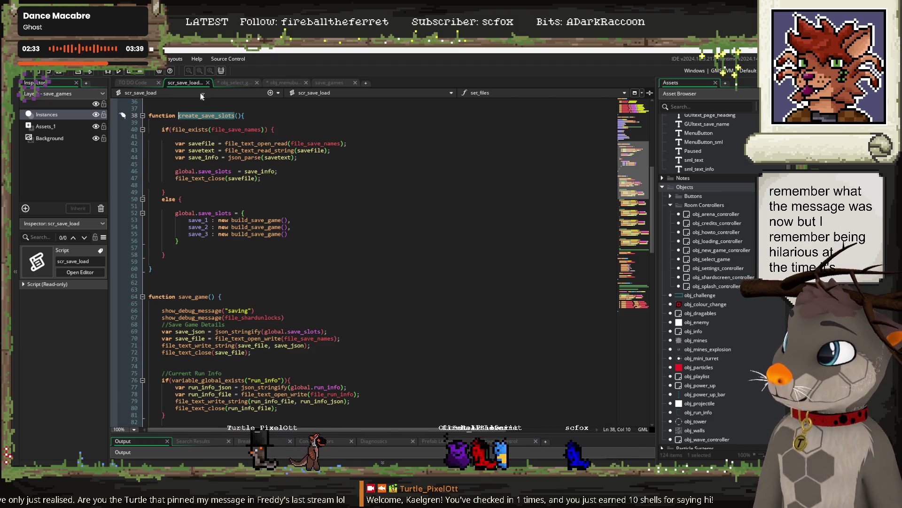
Compare the scr_save_load and obj_select_game code, then save and launch a Project Lighthouse test run.
left_click(241, 81)
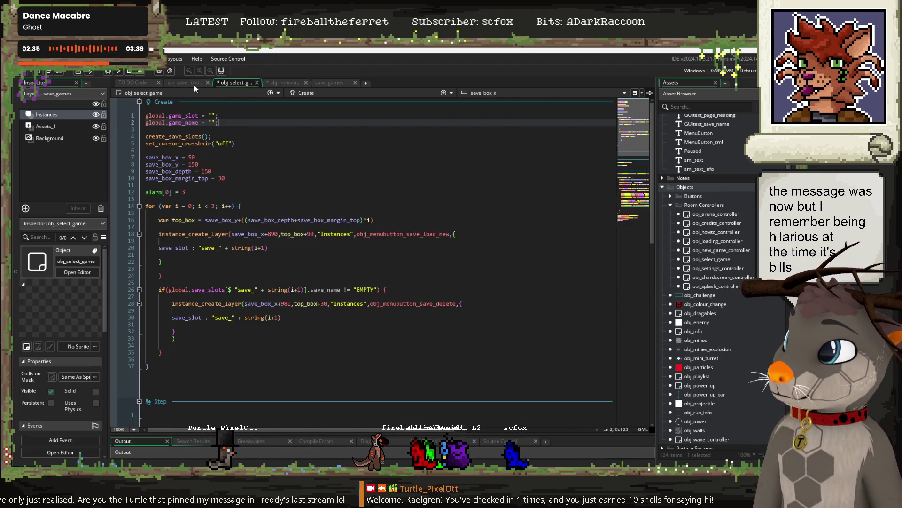
left_click(193, 83)
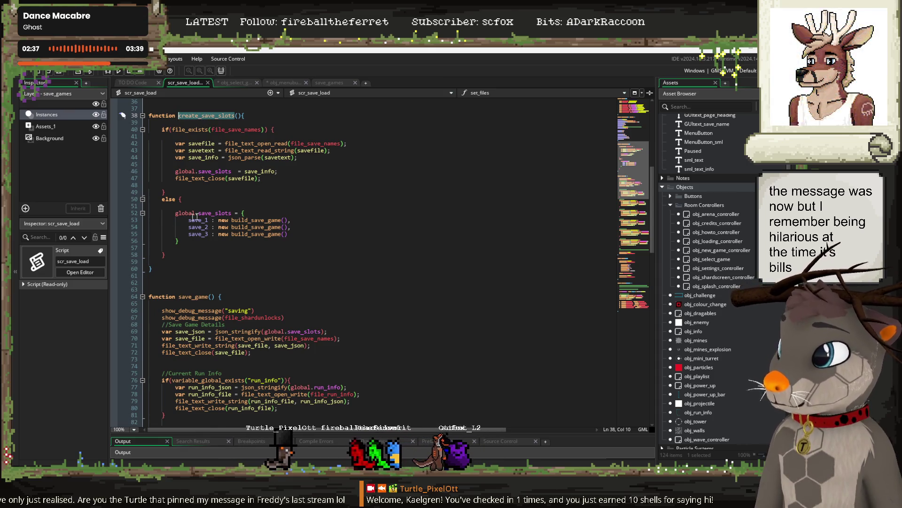
left_click(233, 80)
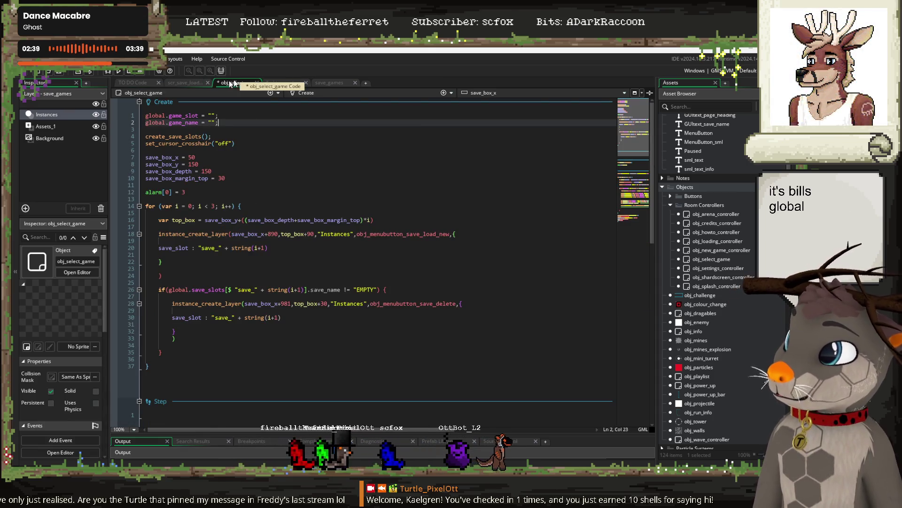
left_click(179, 84)
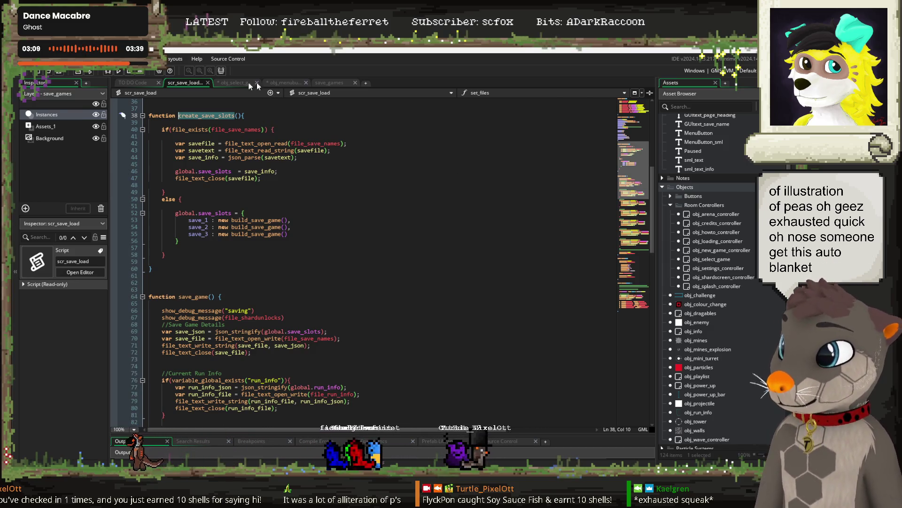
key("ctrl+Tab")
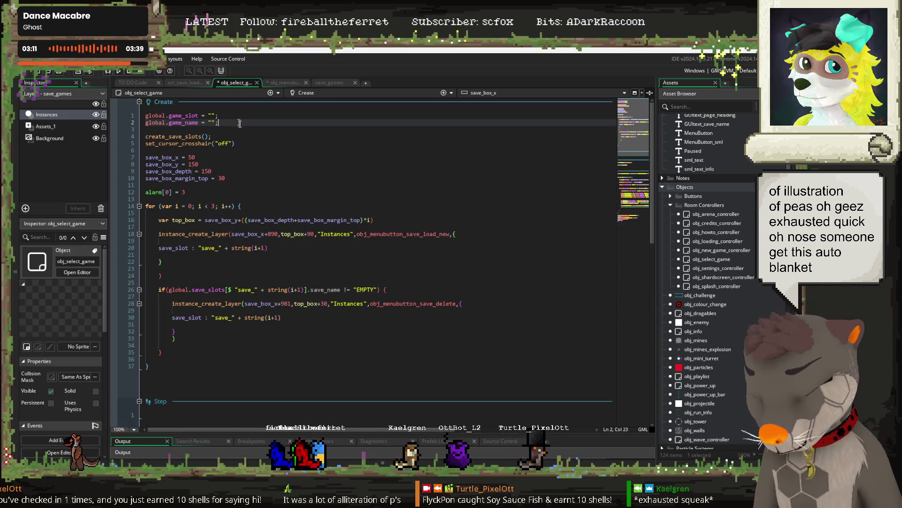
key("ctrl+s")
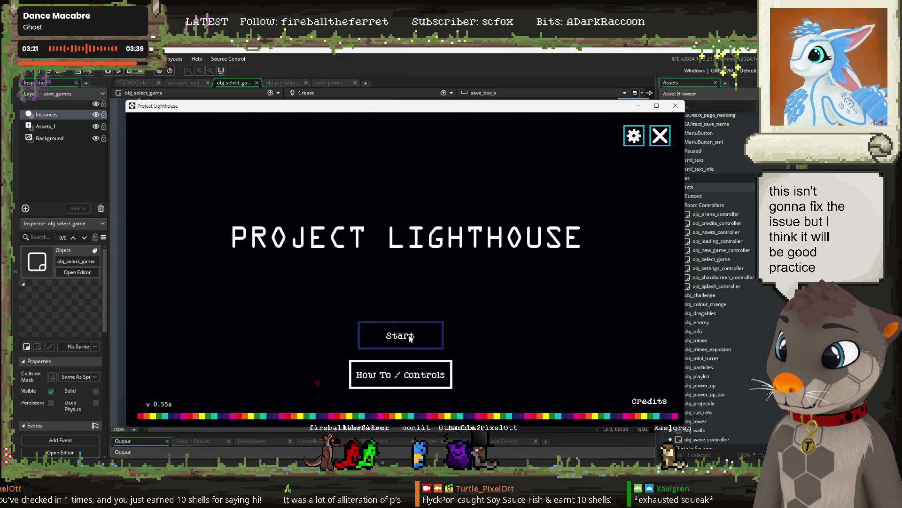
Continue the test1 profile twice to view its upgrades, then return to the profile list.
left_click(425, 338)
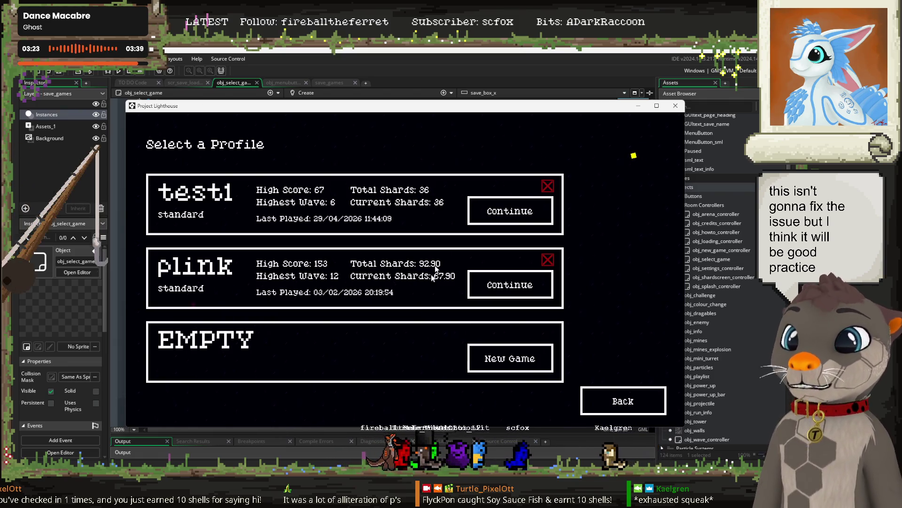
left_click(508, 210)
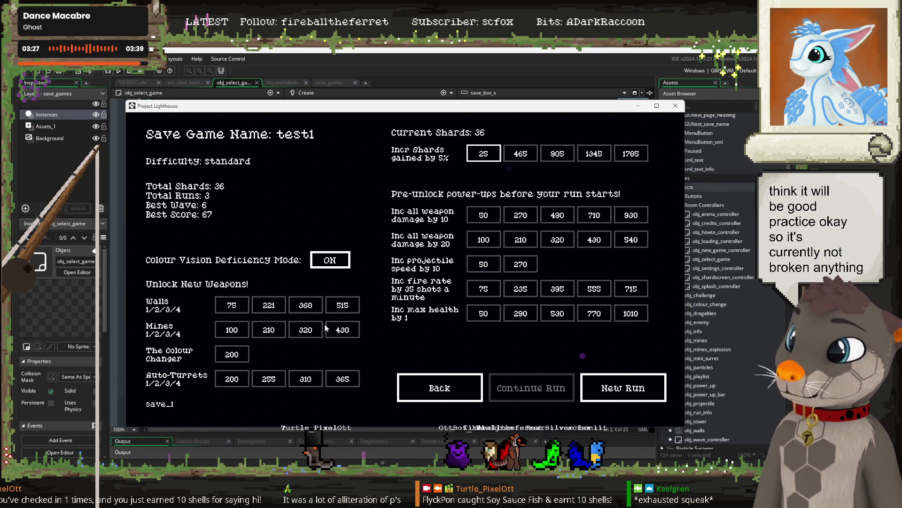
left_click(440, 387)
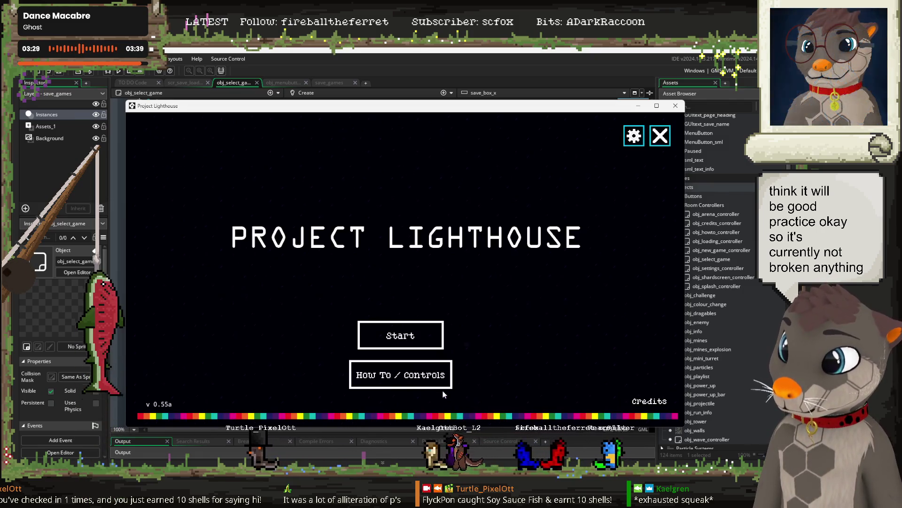
left_click(425, 332)
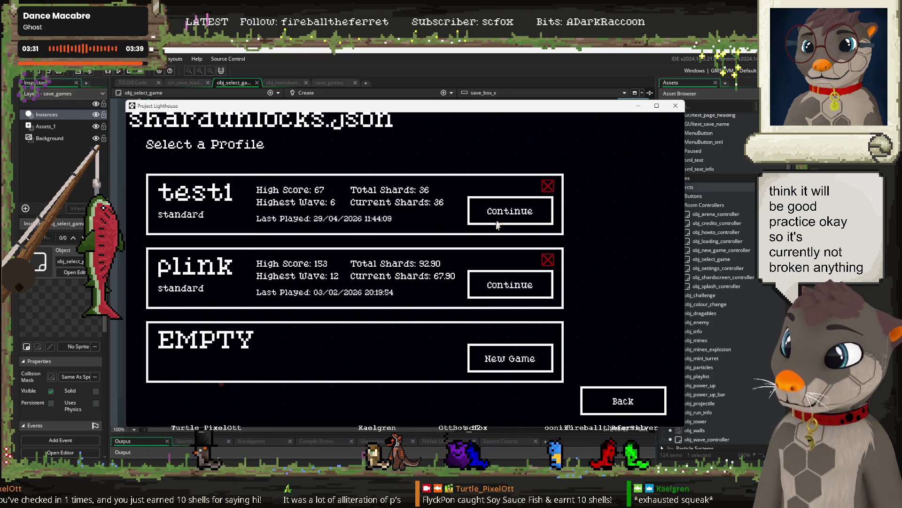
left_click(505, 218)
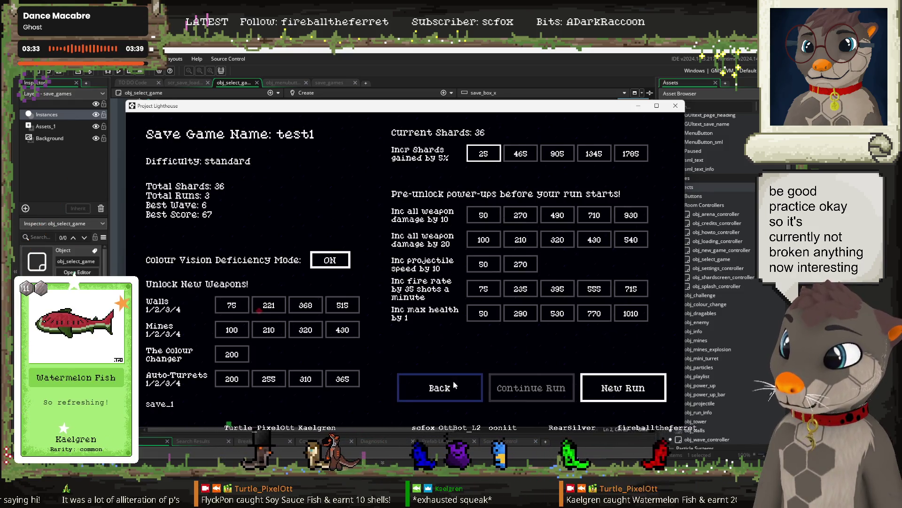
left_click(437, 387)
left_click(380, 332)
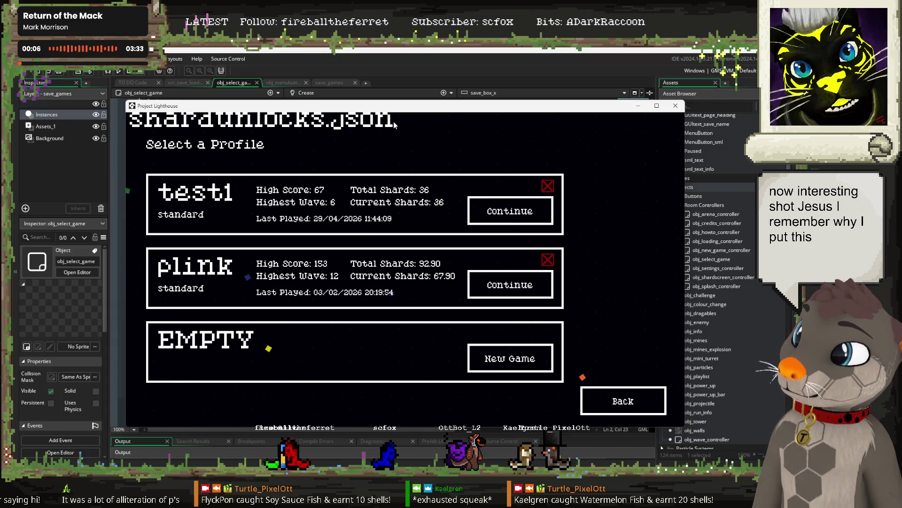
Review the all_shard_unlocks debug drawing in obj_select_game's Draw GUI and jump to file_shardunlocks' definition.
left_click(230, 88)
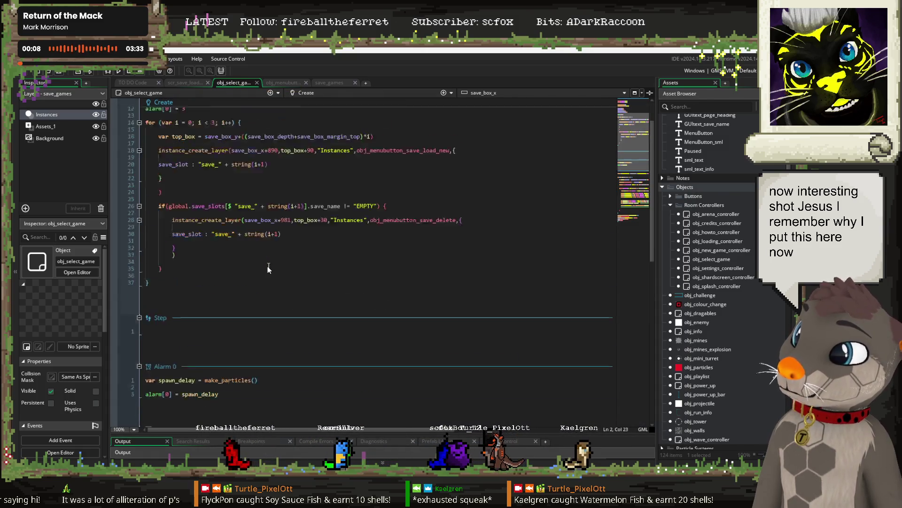
scroll(251, 266, "up", 2)
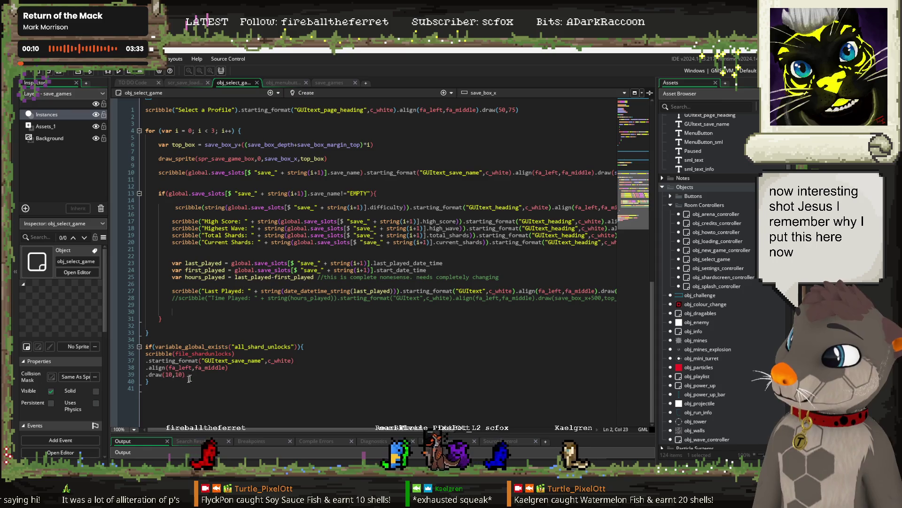
left_click(263, 347)
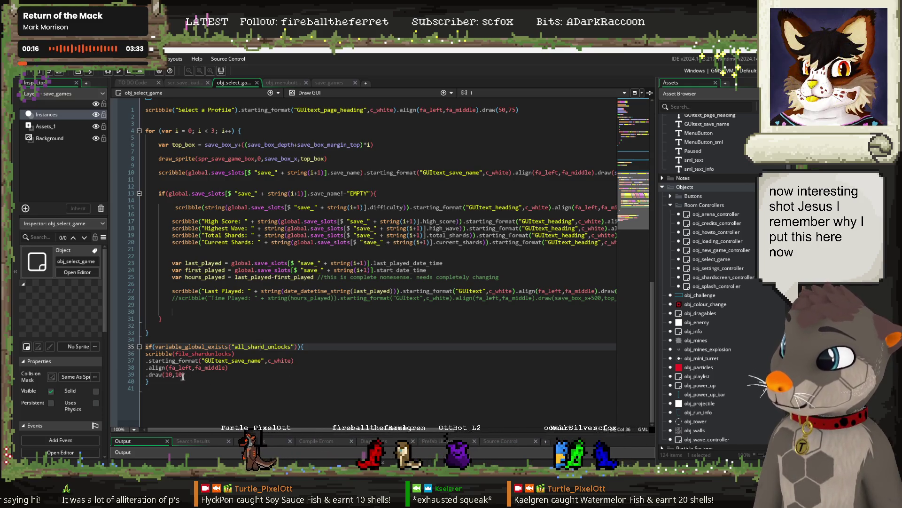
left_click(160, 381)
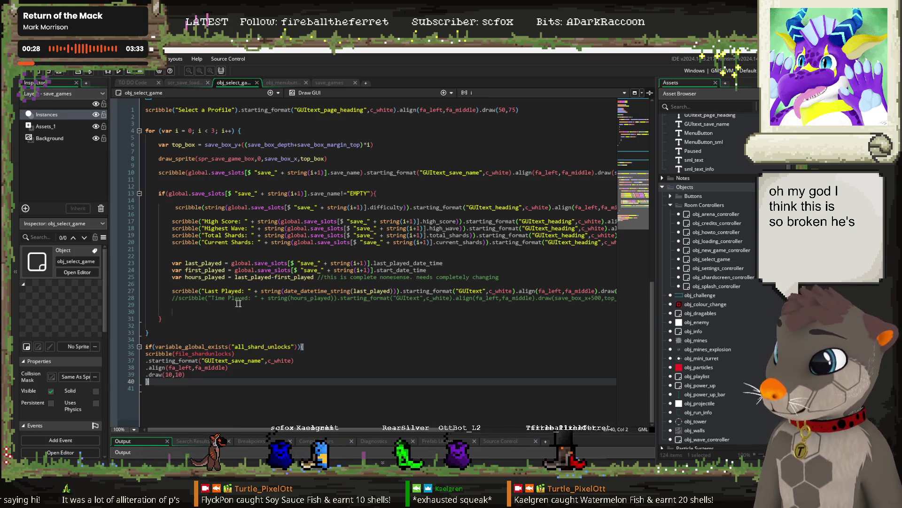
scroll(239, 308, "up", 5)
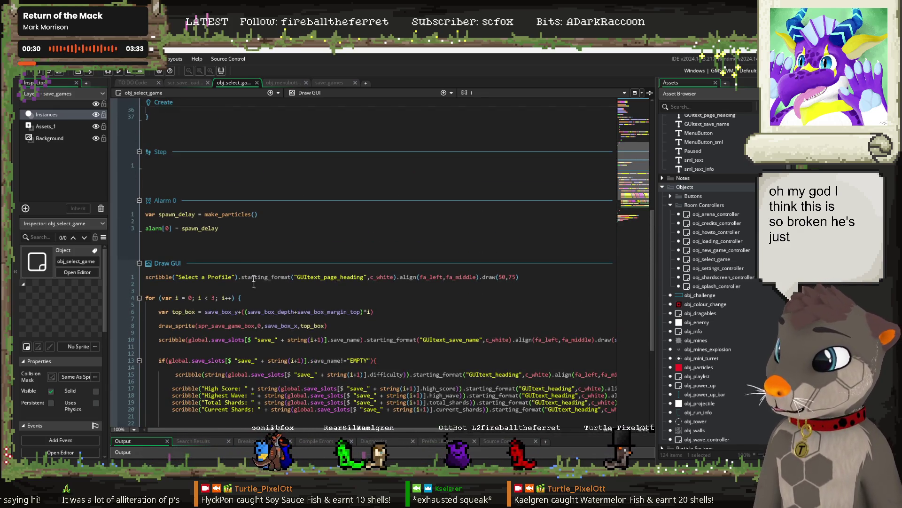
scroll(297, 336, "up", 5)
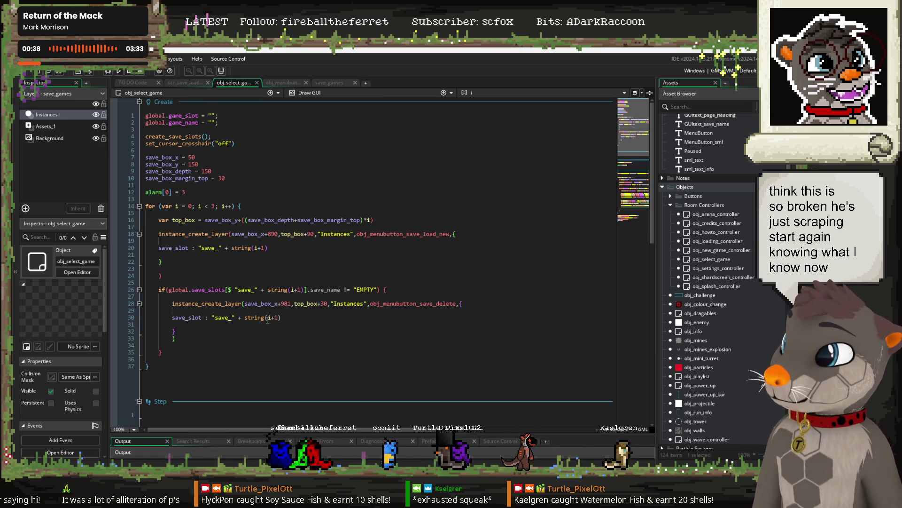
scroll(268, 319, "down", 10)
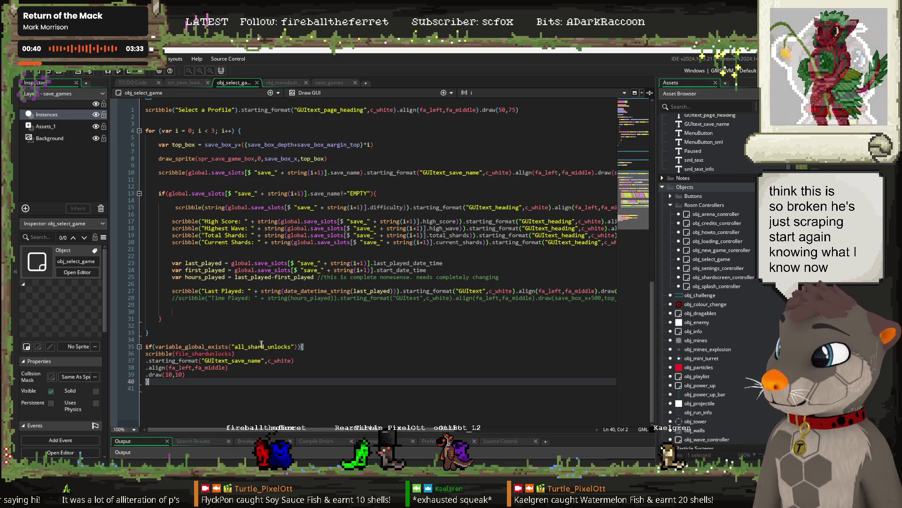
left_click(218, 353)
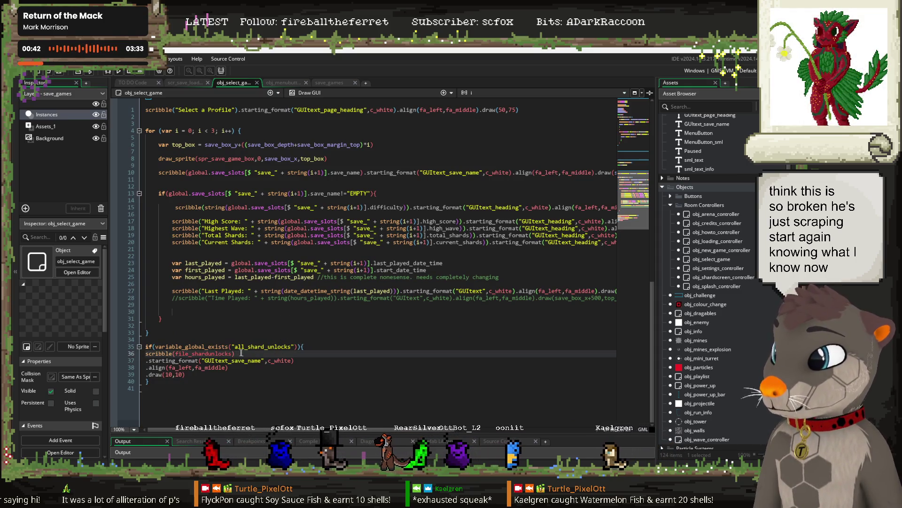
key("F12")
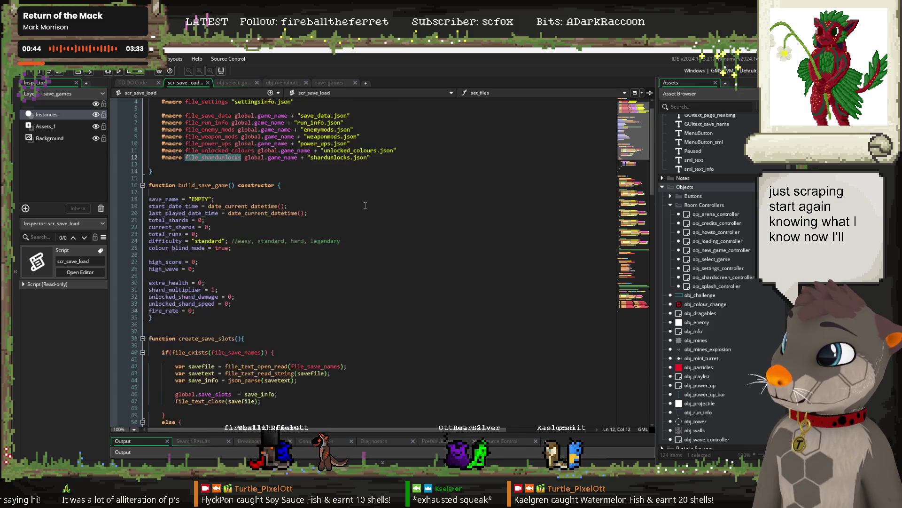
Look over the build_save_game constructor, then return to obj_select_game's Draw GUI code.
scroll(365, 205, "up", 1)
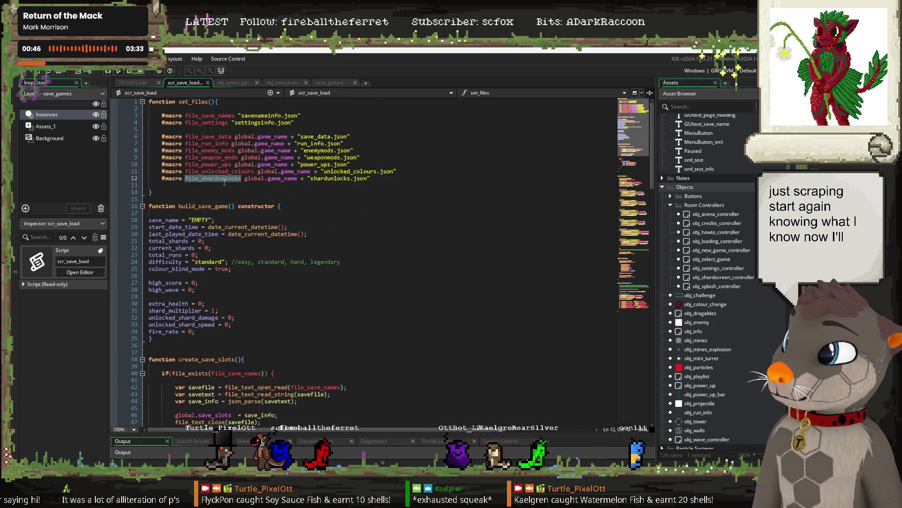
left_click(375, 180)
key("Down")
key("Down")
key("Down")
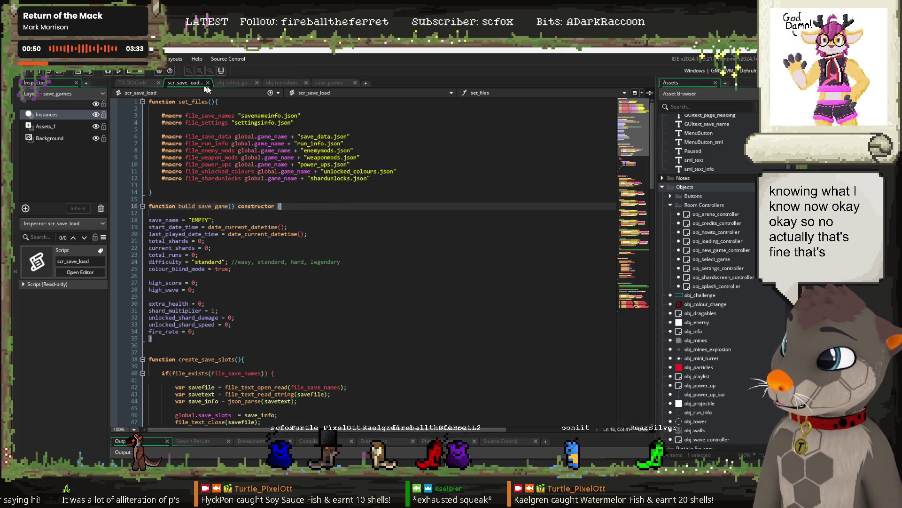
left_click(238, 84)
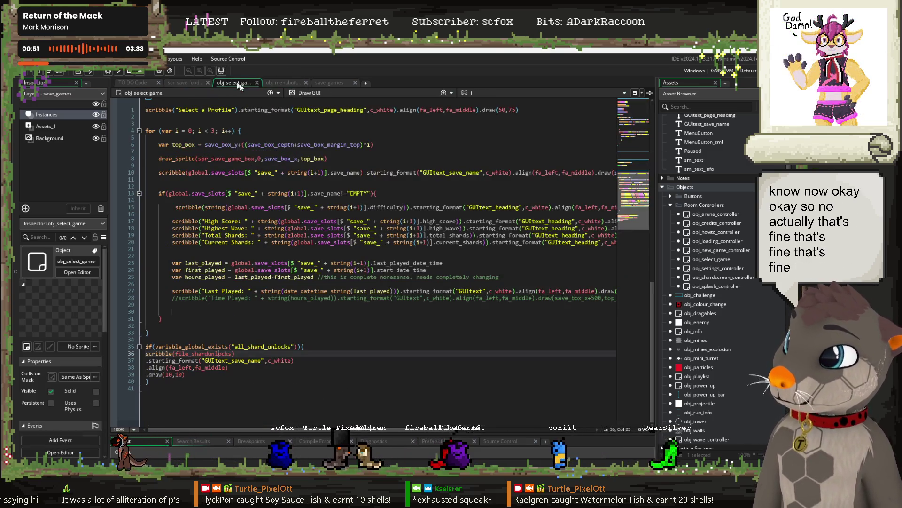
Review obj_menubutton_save_load_new's Left Released slot loading and Continue label code, then run the game.
left_click(284, 80)
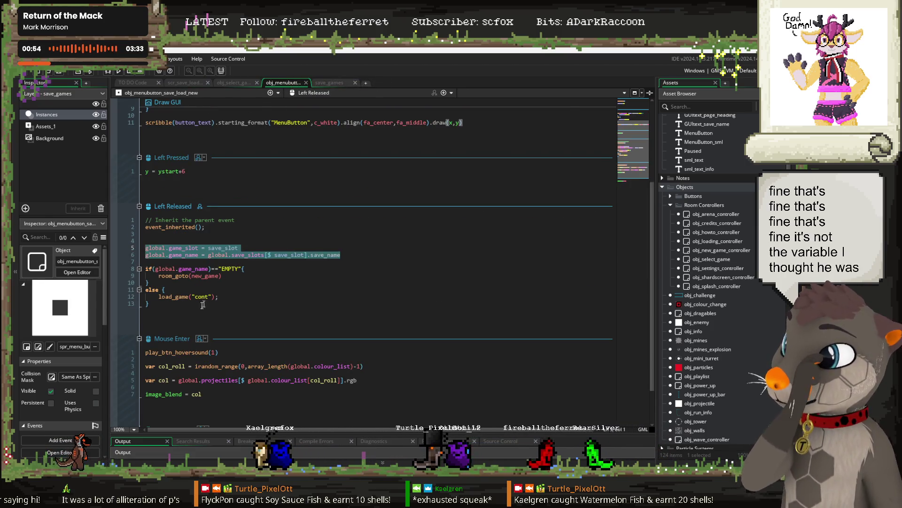
left_click(164, 306)
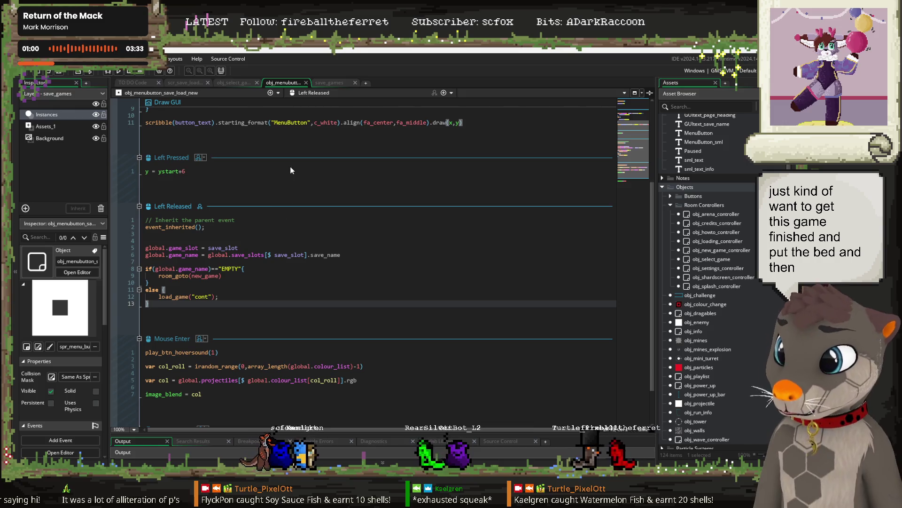
left_click(226, 138)
scroll(288, 180, "up", 6)
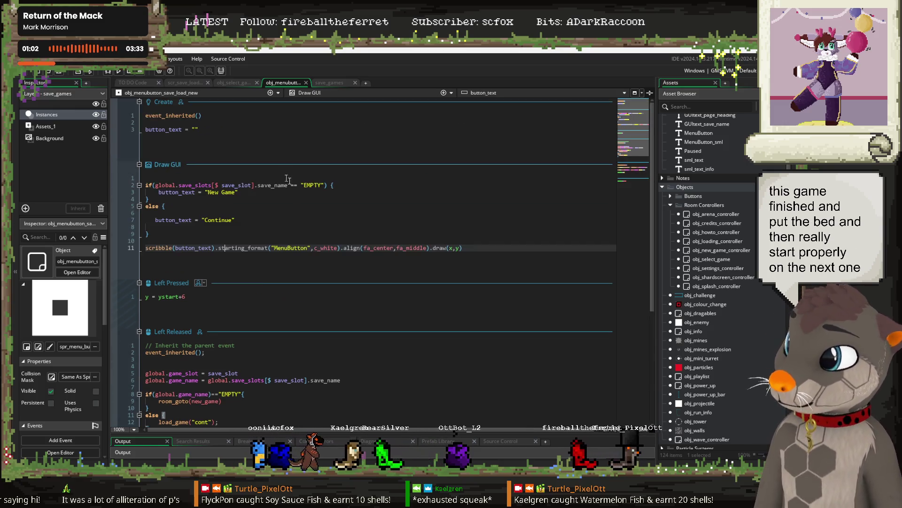
left_click(249, 213)
left_click(256, 219)
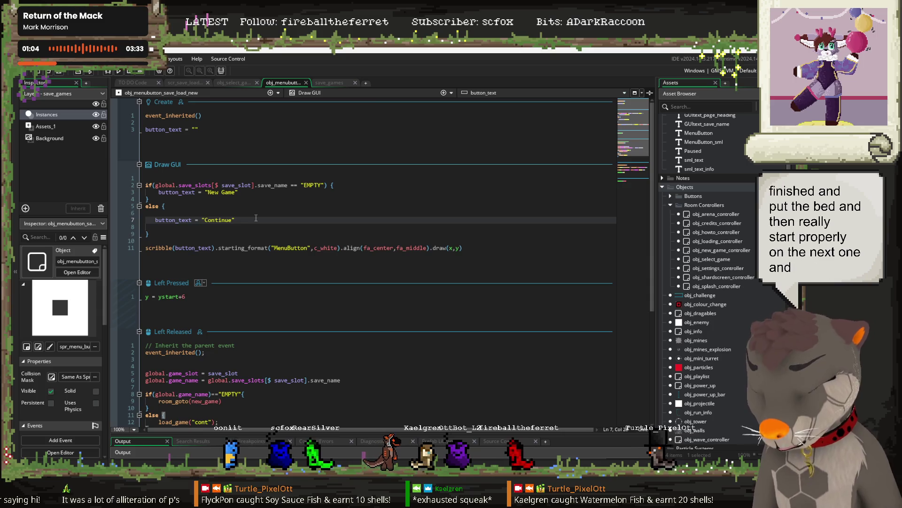
key("F5")
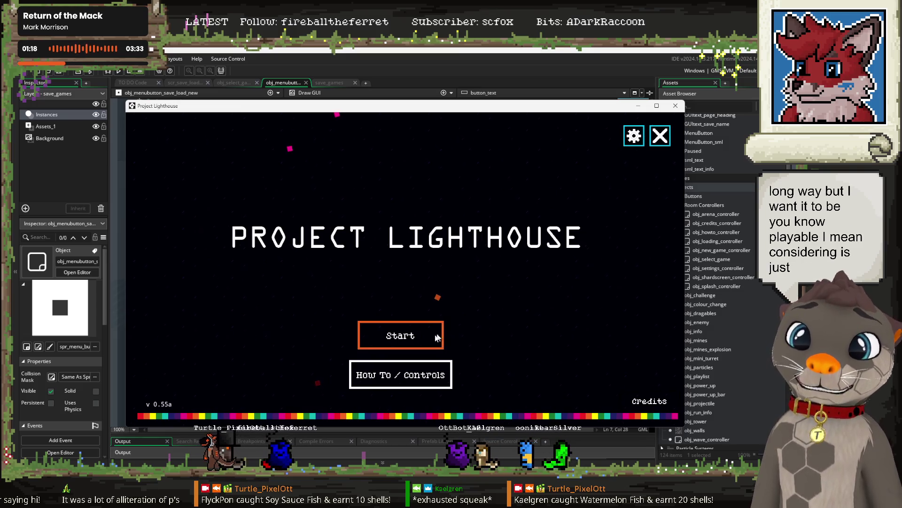
left_click(414, 339)
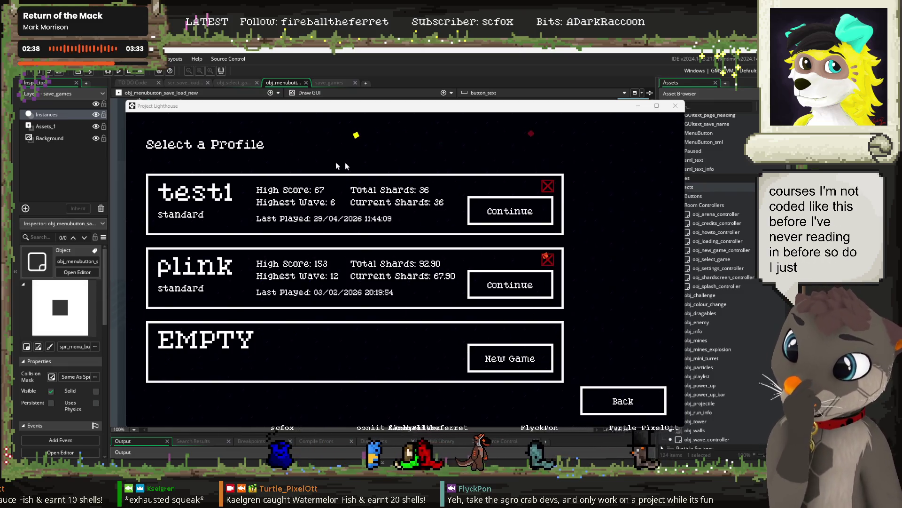
left_click(634, 401)
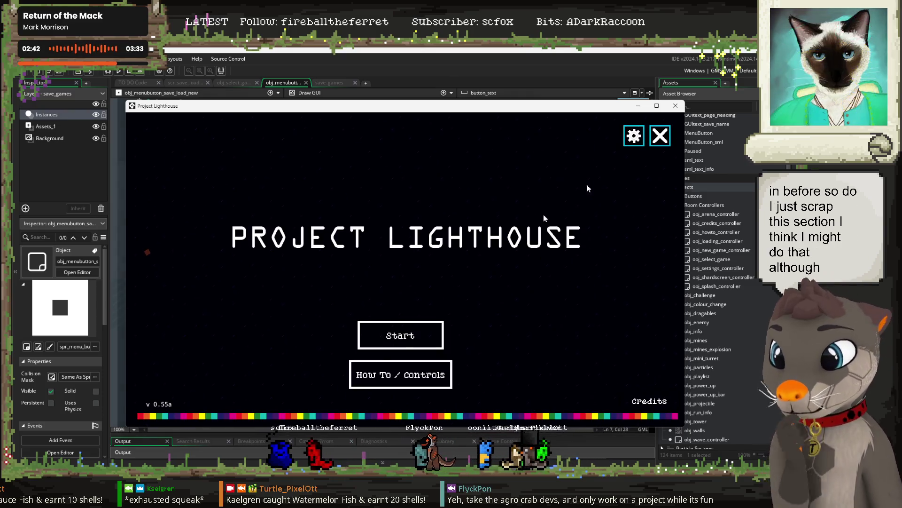
left_click(676, 107)
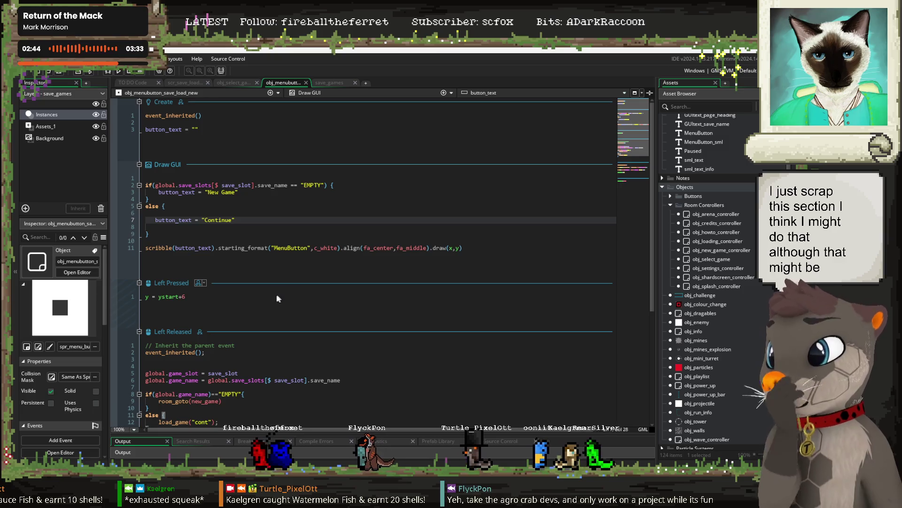
Select the save_data file macro line in scr_save_load, scroll the script, then show obj_select_game's Draw GUI.
scroll(322, 318, "down", 8)
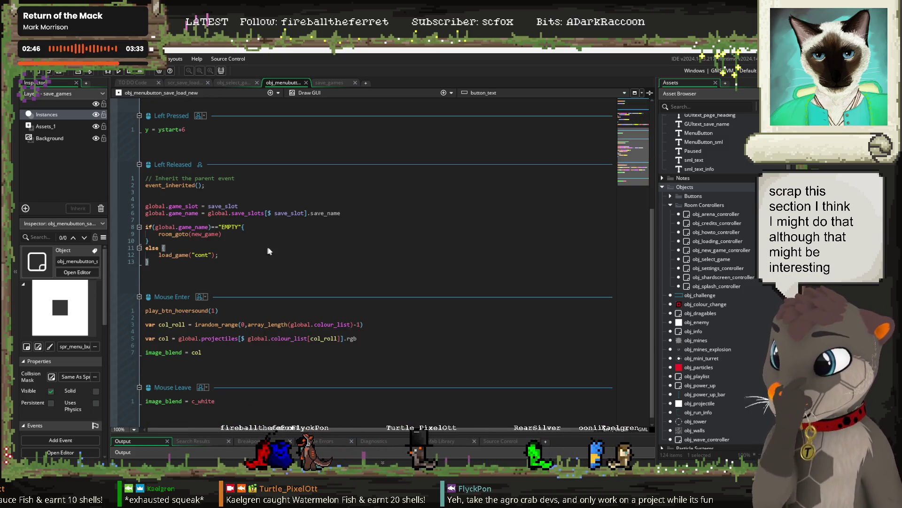
scroll(337, 212, "up", 8)
left_click(188, 84)
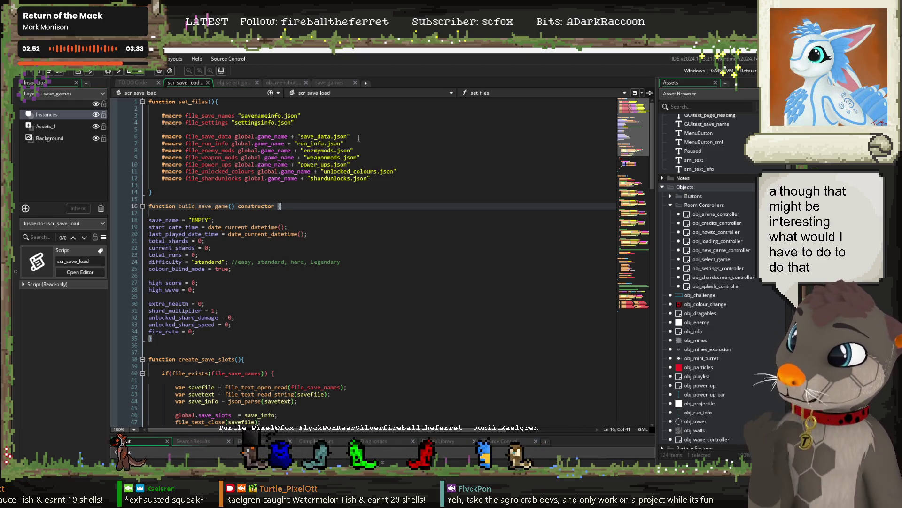
triple_click(358, 138)
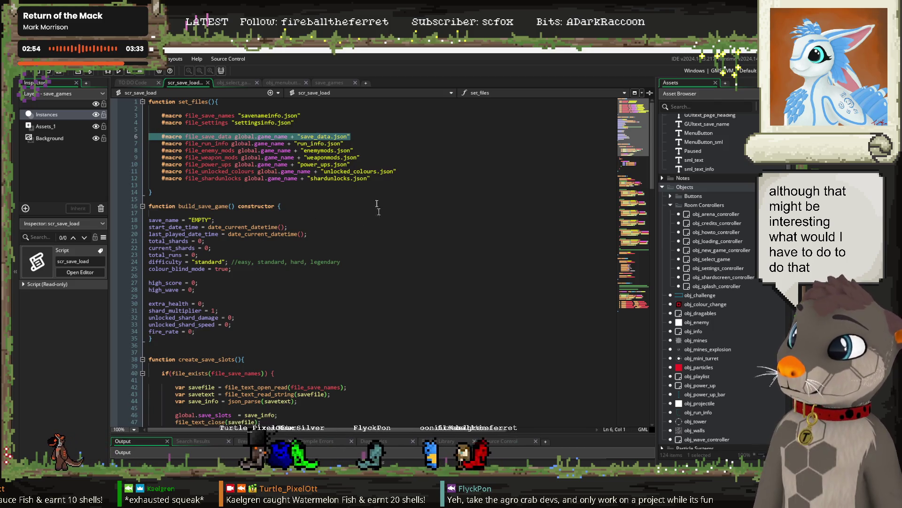
scroll(378, 268, "down", 10)
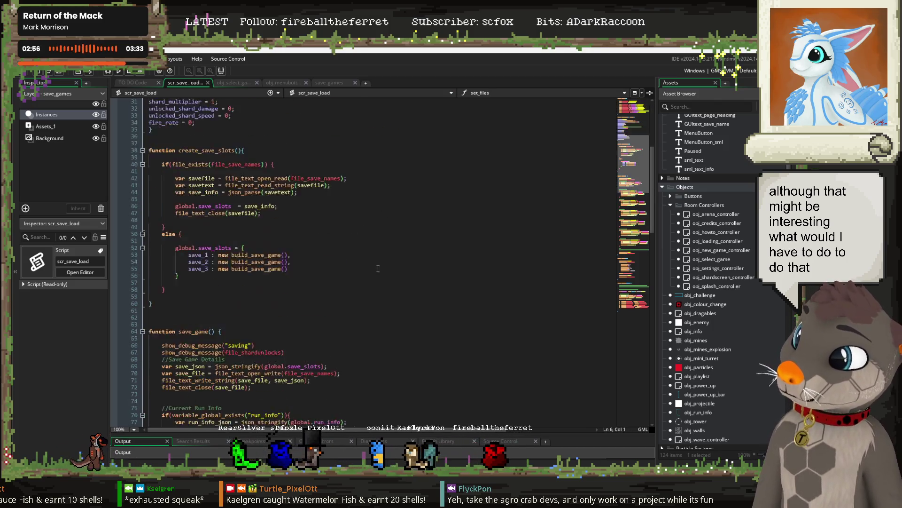
scroll(378, 268, "down", 20)
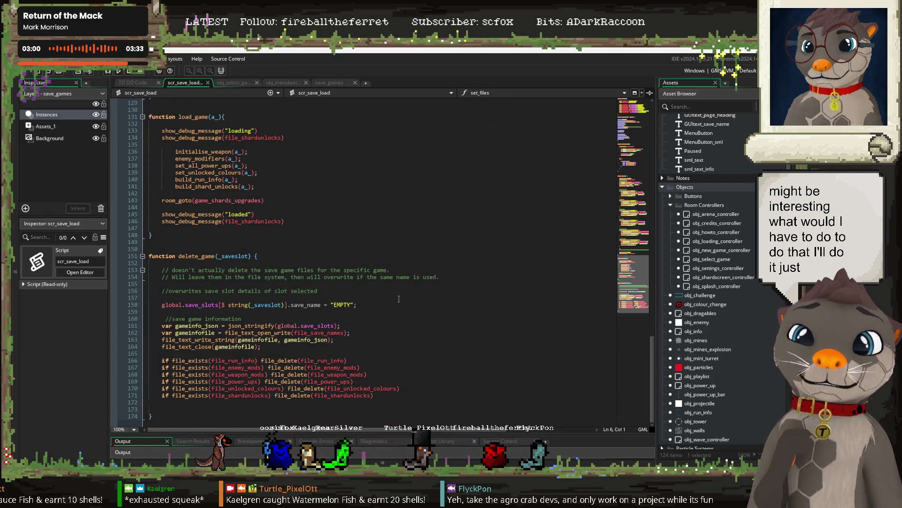
scroll(398, 287, "up", 12)
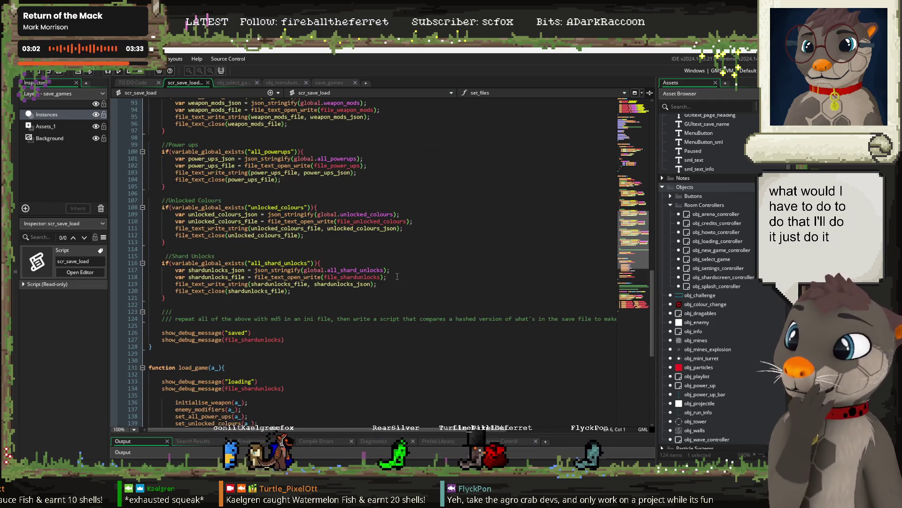
scroll(398, 276, "down", 12)
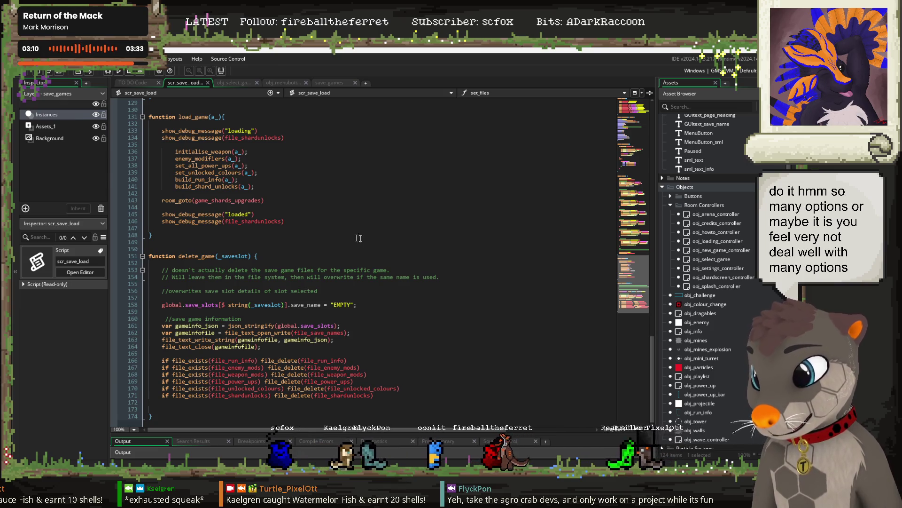
scroll(230, 293, "up", 10)
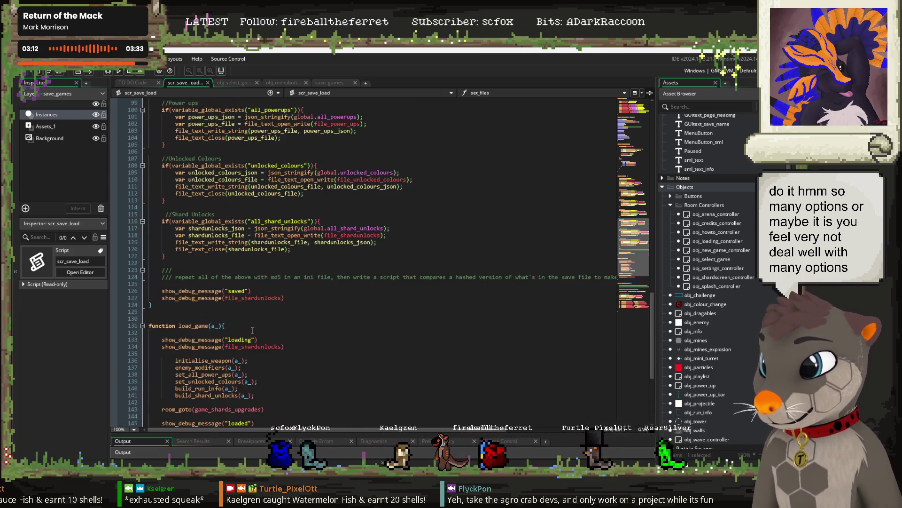
left_click(242, 83)
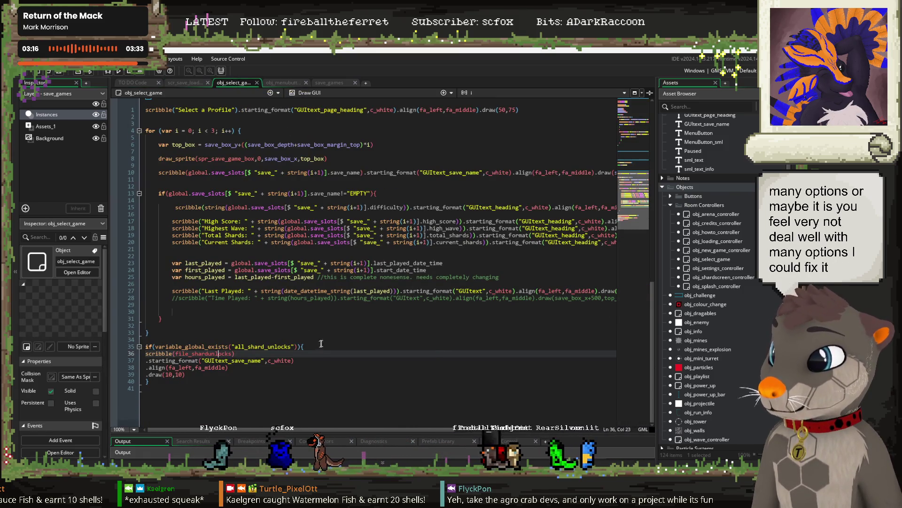
Compare obj_menubutton_save_load_new and obj_select_game code, then return to scr_save_load's set_files macros.
scroll(221, 247, "up", 4)
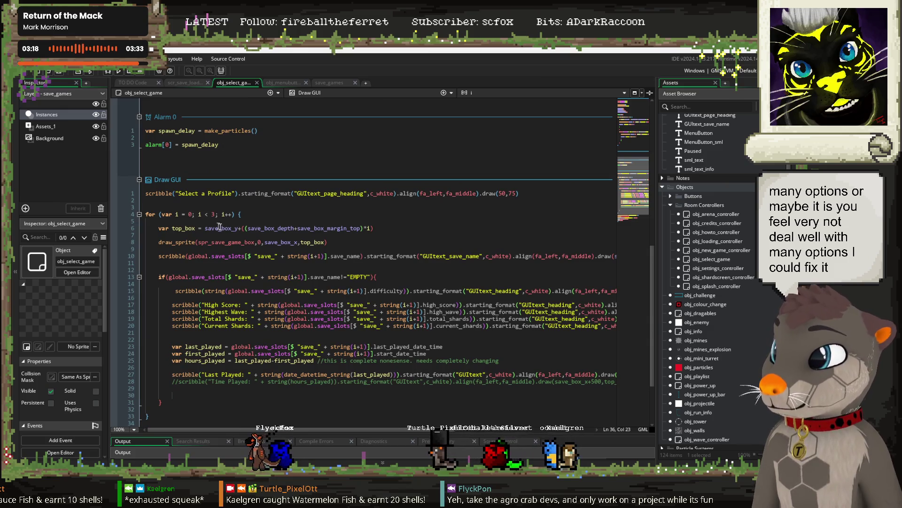
left_click(282, 82)
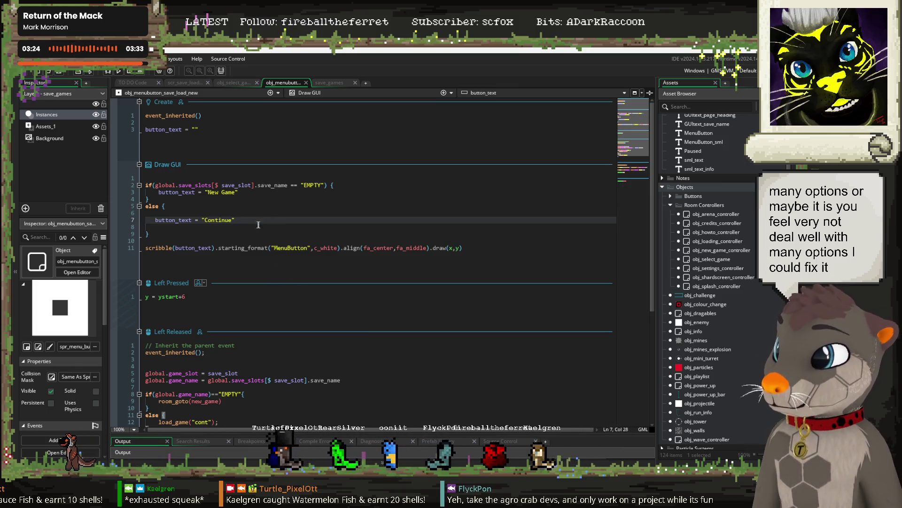
left_click(234, 84)
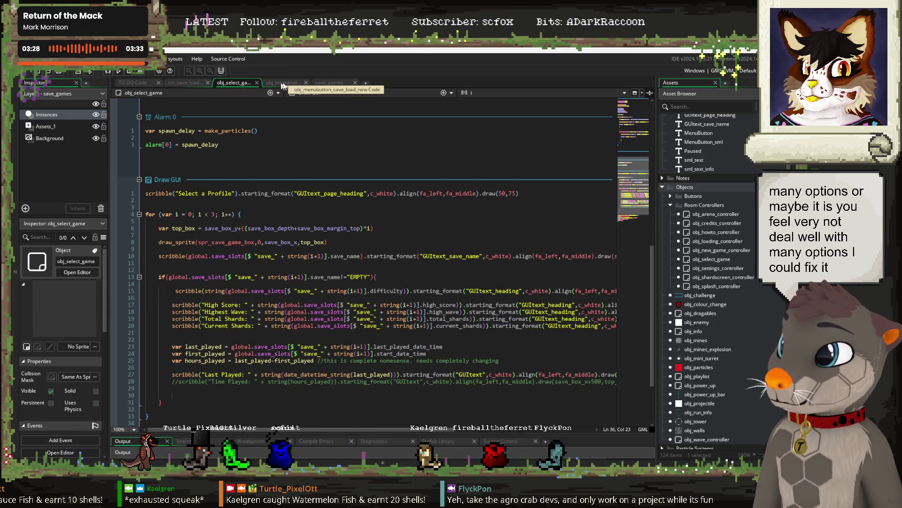
left_click(283, 83)
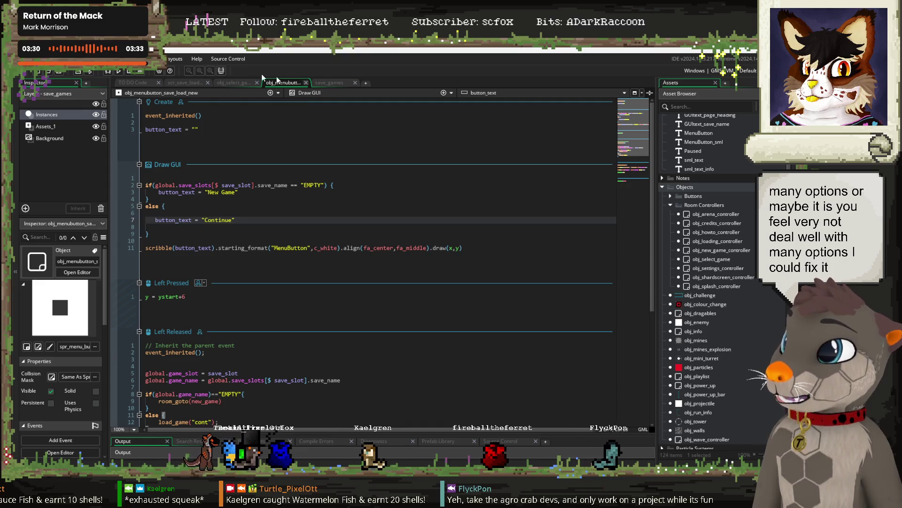
left_click(194, 83)
scroll(289, 231, "up", 10)
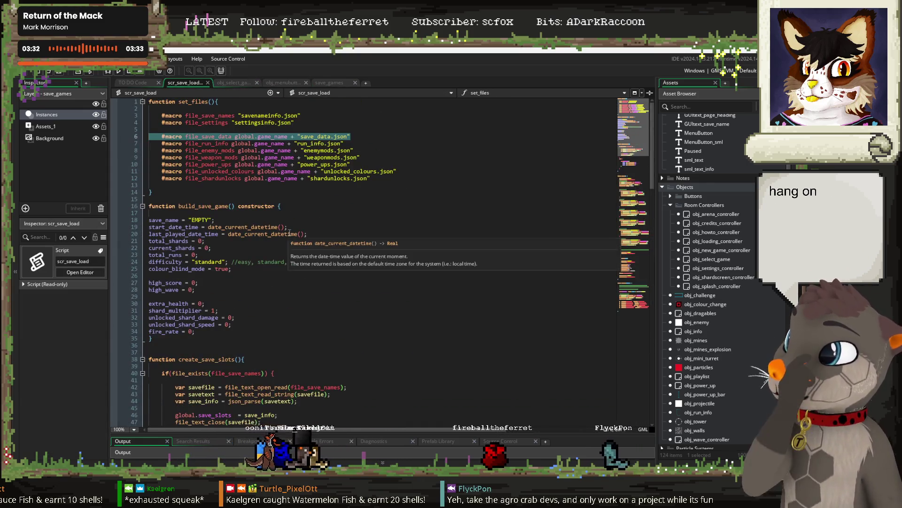
Select and inspect create_save_slots, which fills three empty slots when no save-names file exists.
scroll(318, 254, "down", 8)
left_click_drag(156, 343, 149, 196)
left_click(342, 283)
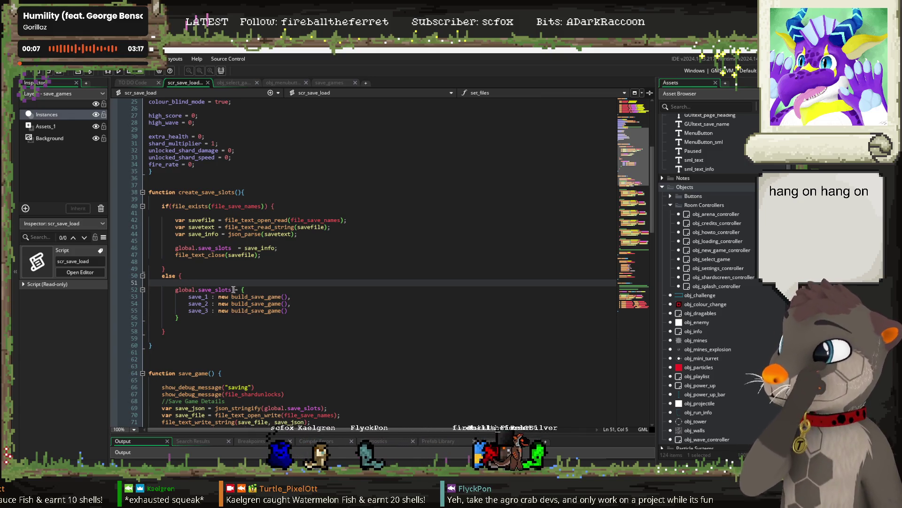
left_click(255, 289)
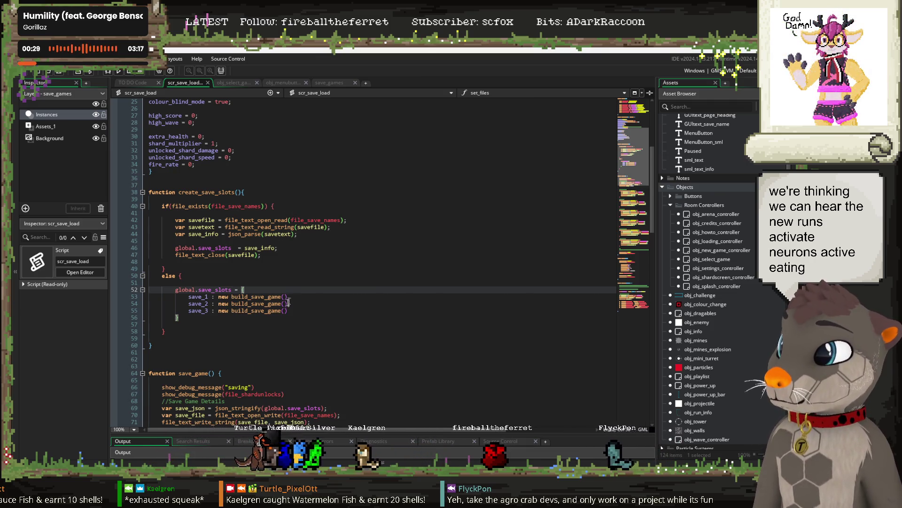
left_click(200, 296)
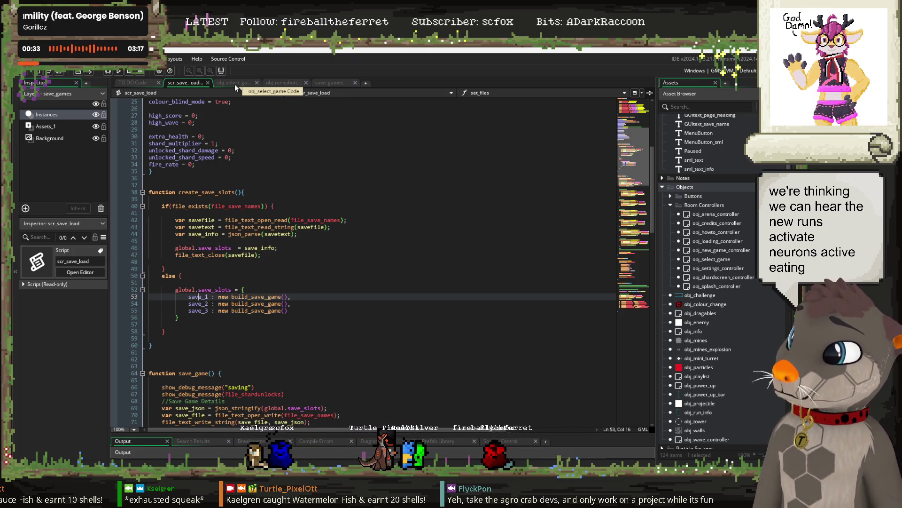
Inspect the build_save_game constructor and the three new build_save_game() calls, then expand Objects > Buttons.
middle_click(272, 297)
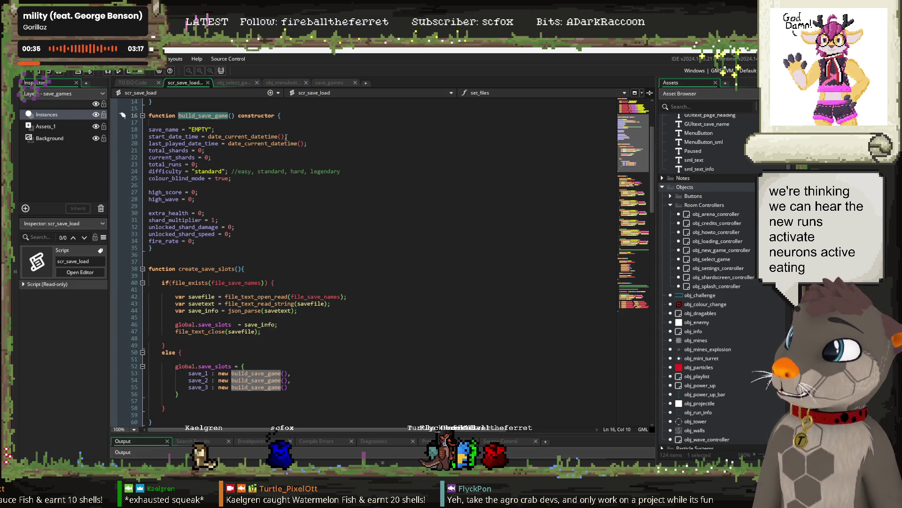
left_click(297, 115)
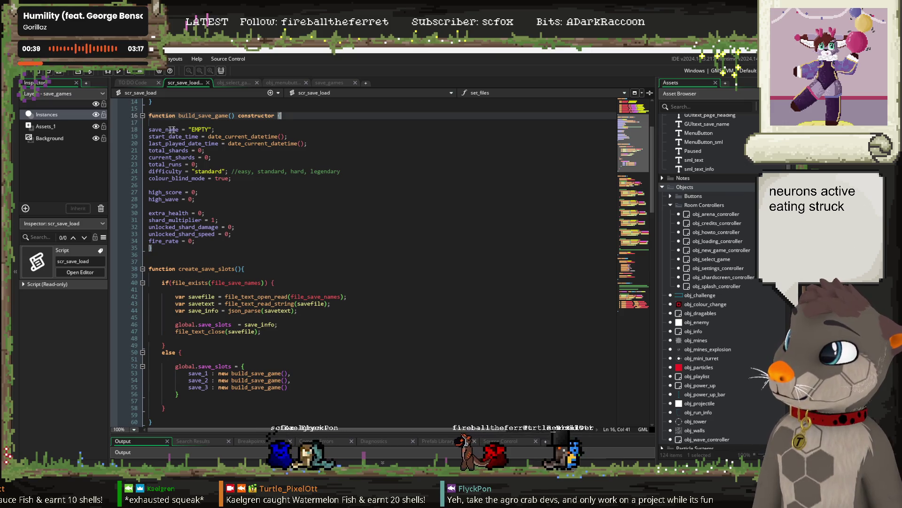
mouse_move(258, 136)
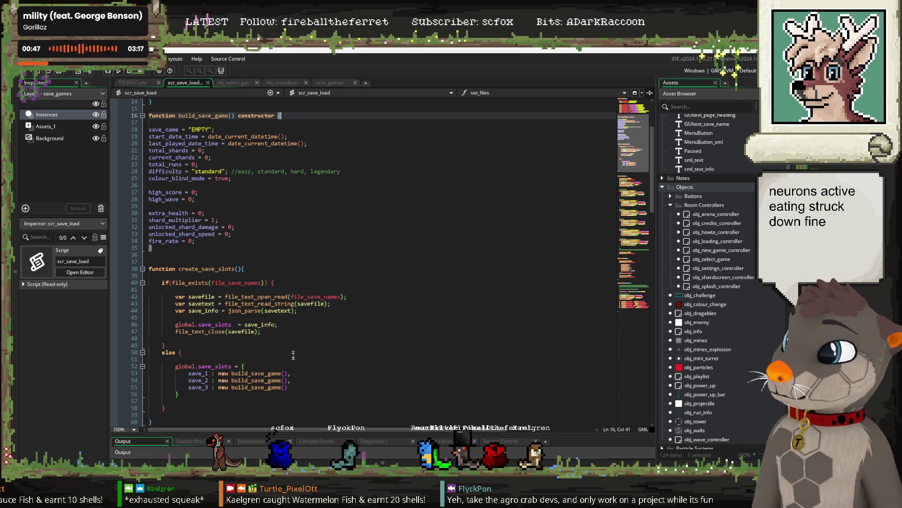
left_click_drag(288, 387, 220, 373)
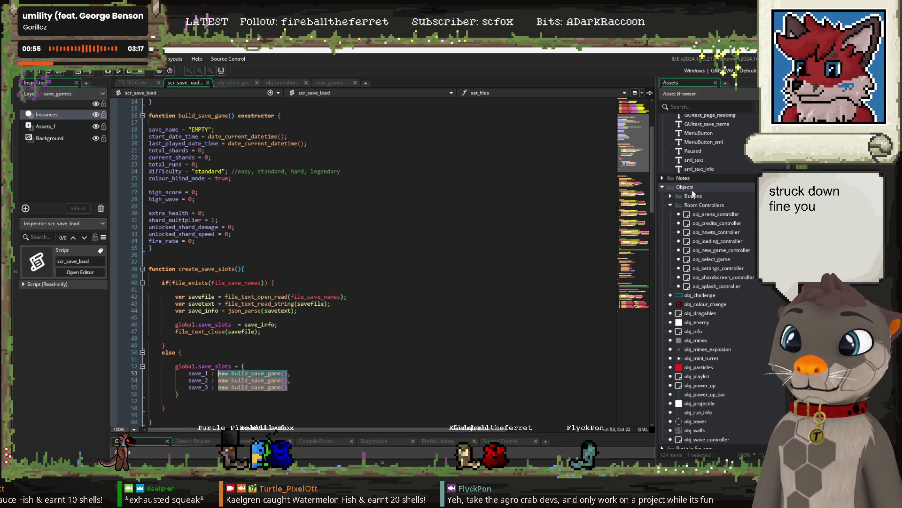
left_click(670, 197)
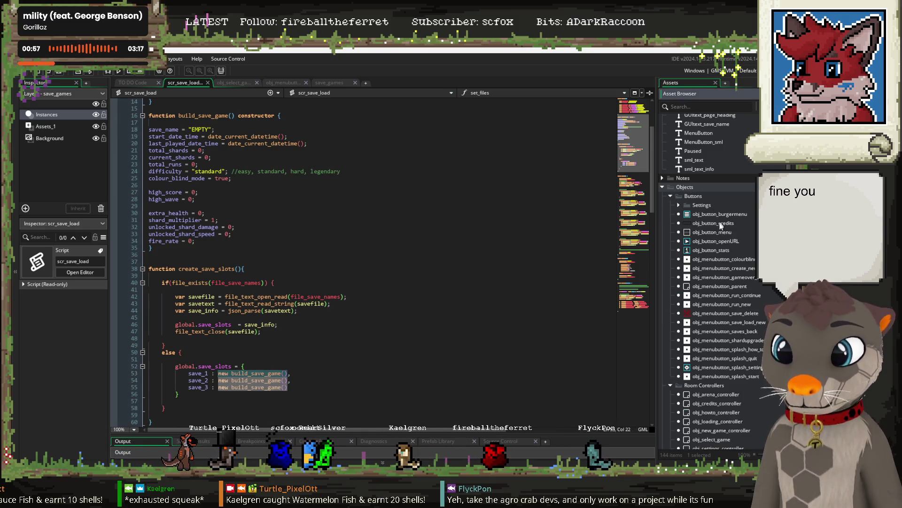
Open obj_menubutton_save_delete's Left Released code and follow delete_game to its definition.
left_click(711, 313)
double_click(711, 313)
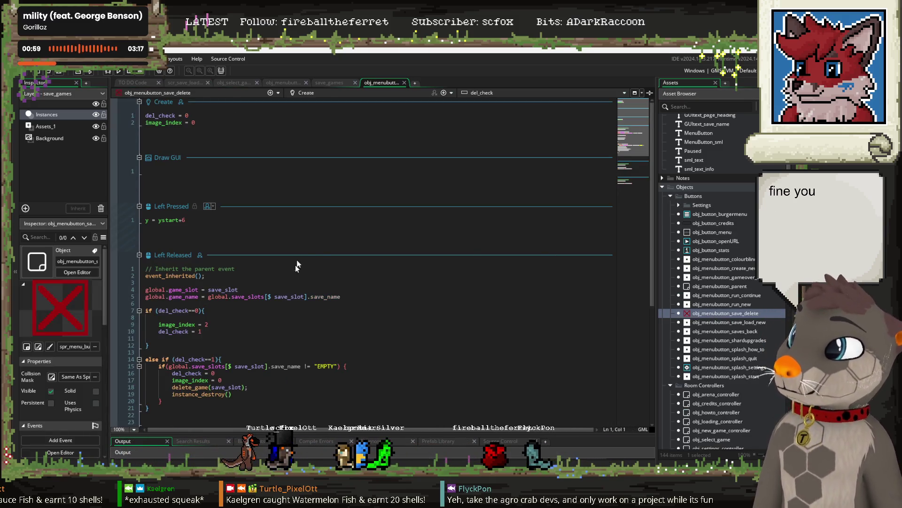
scroll(289, 307, "down", 3)
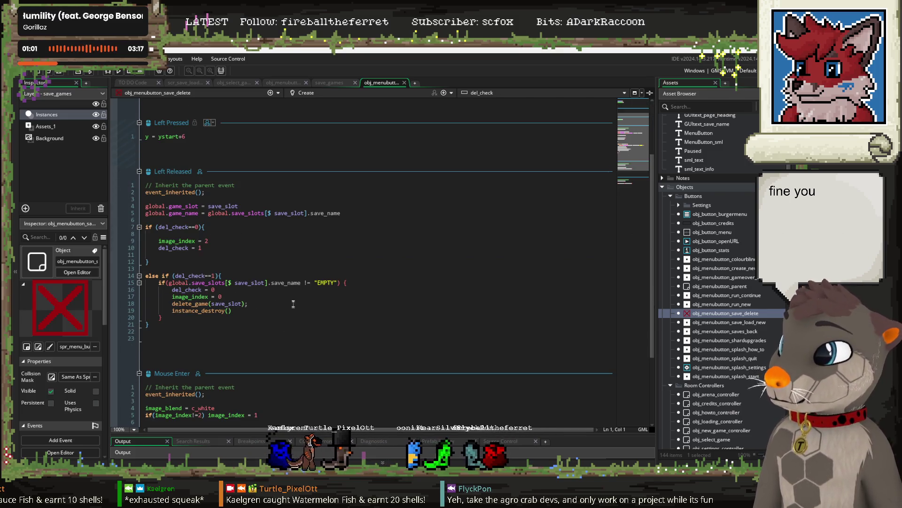
left_click(204, 303)
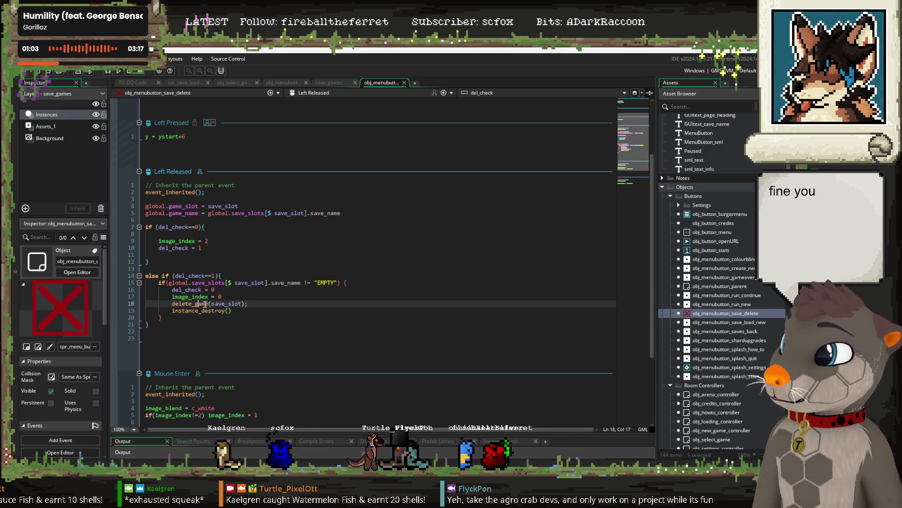
left_click(233, 311)
scroll(282, 319, "down", 4)
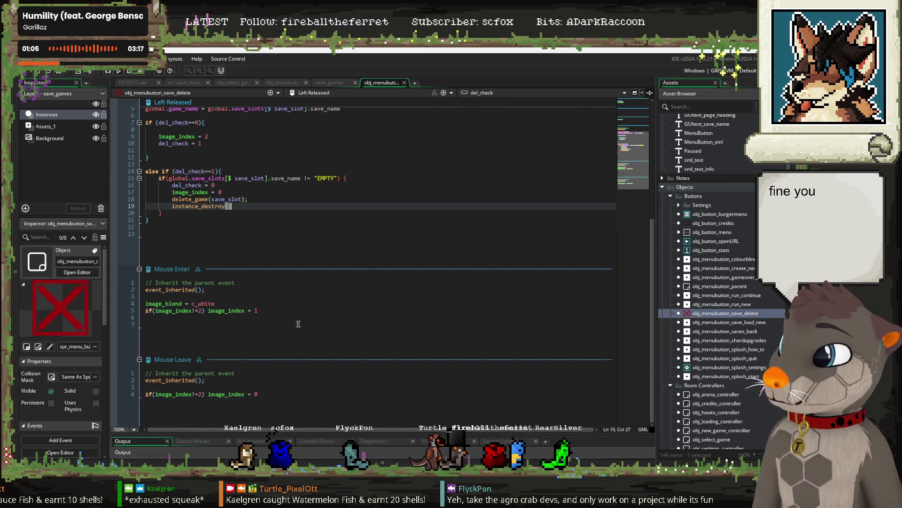
scroll(242, 277, "up", 3)
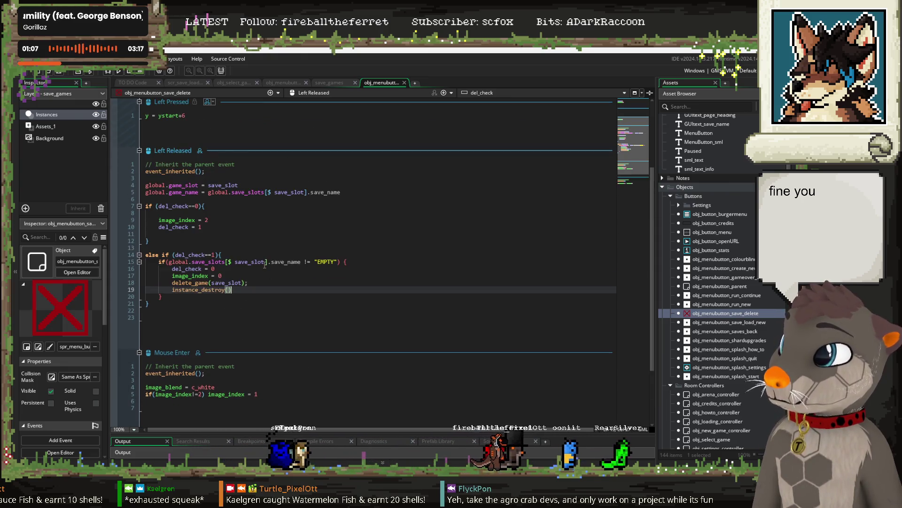
left_click(256, 284)
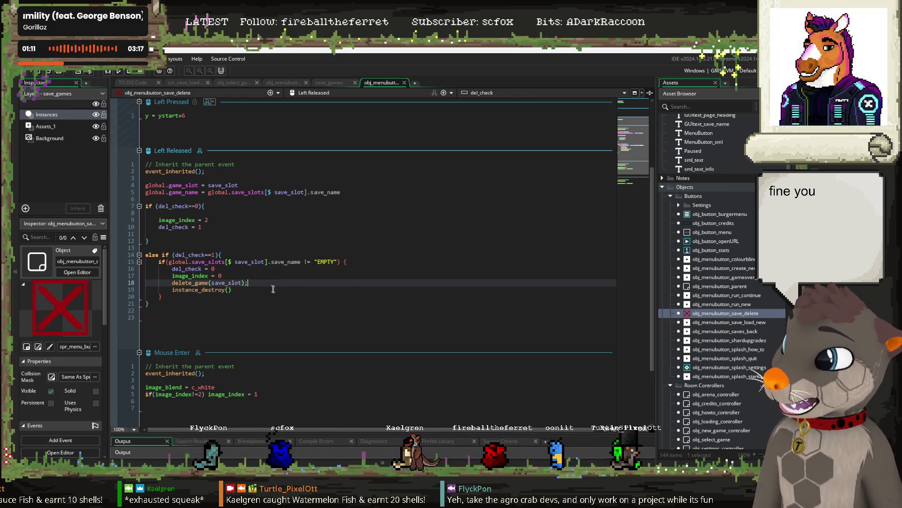
left_click(241, 287)
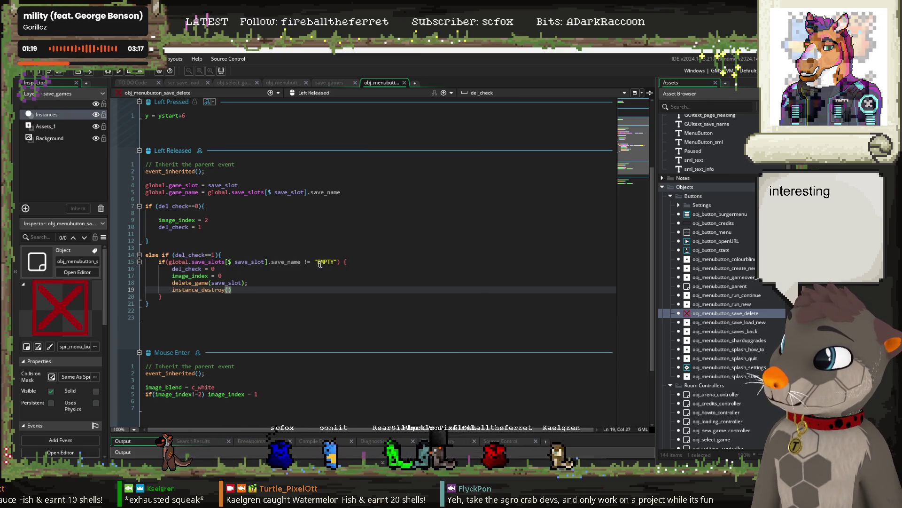
middle_click(183, 283)
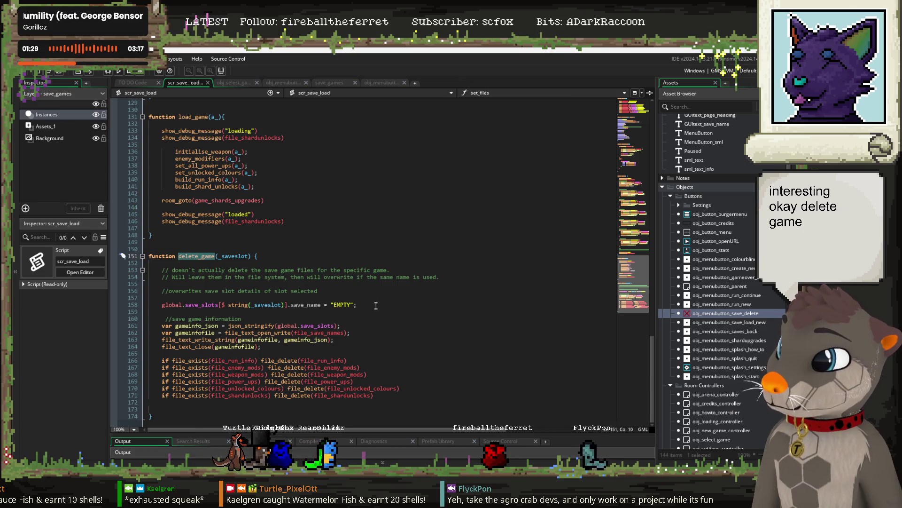
Review delete_game's EMPTY rename line and its file-deletion lines.
left_click_drag(376, 306, 198, 304)
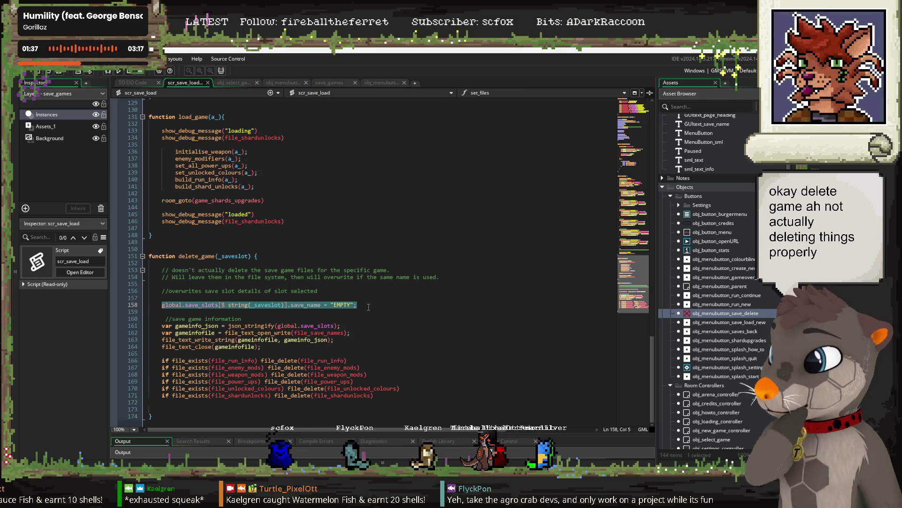
scroll(367, 304, "up", 2)
scroll(369, 299, "down", 2)
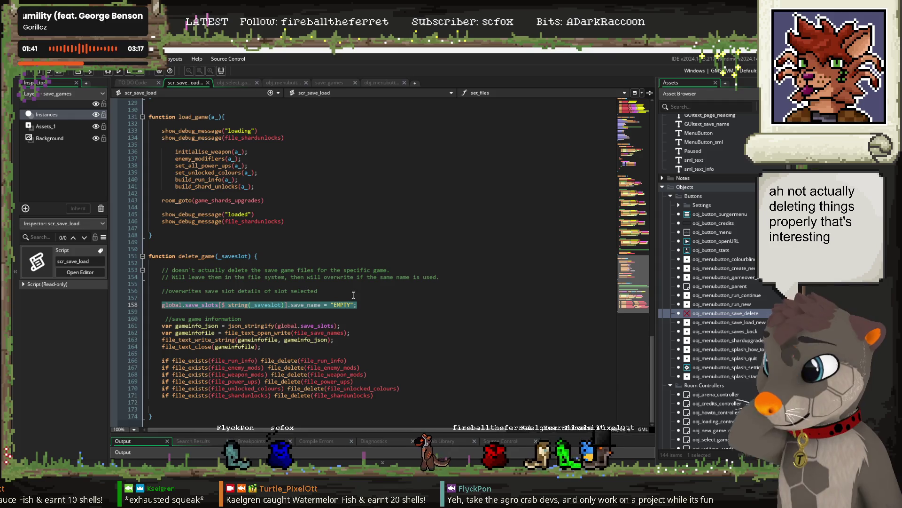
scroll(331, 317, "up", 5)
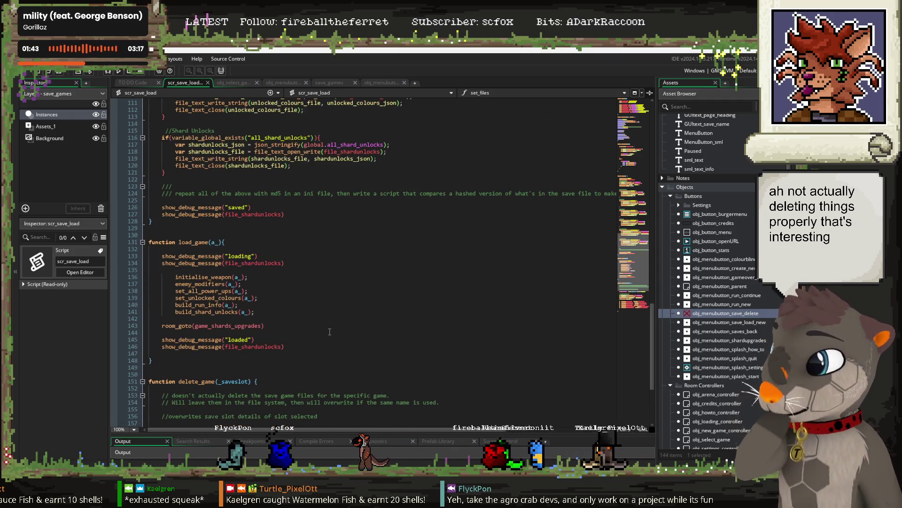
scroll(333, 327, "down", 5)
left_click_drag(378, 407, 107, 360)
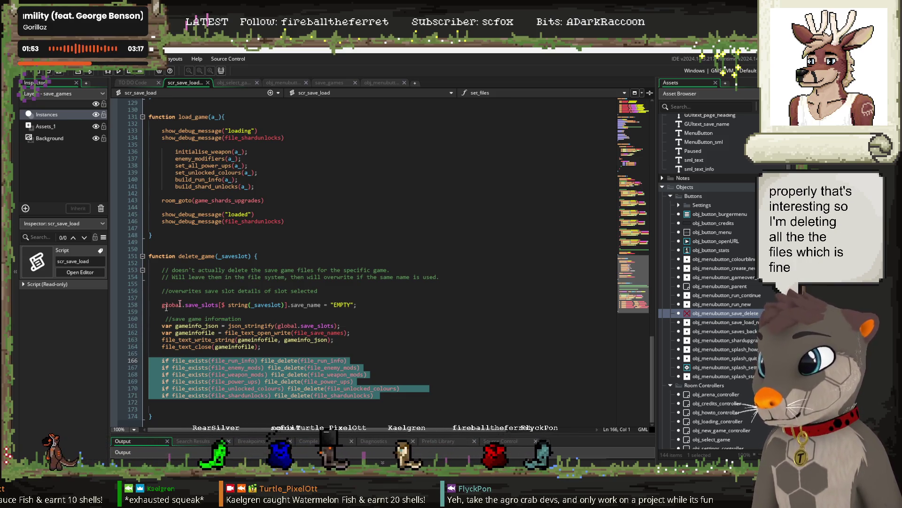
Add a new build_save_game() line below line 158 in delete_game, then show obj_select_game's code.
left_click(371, 306)
left_click_drag(371, 306, 163, 305)
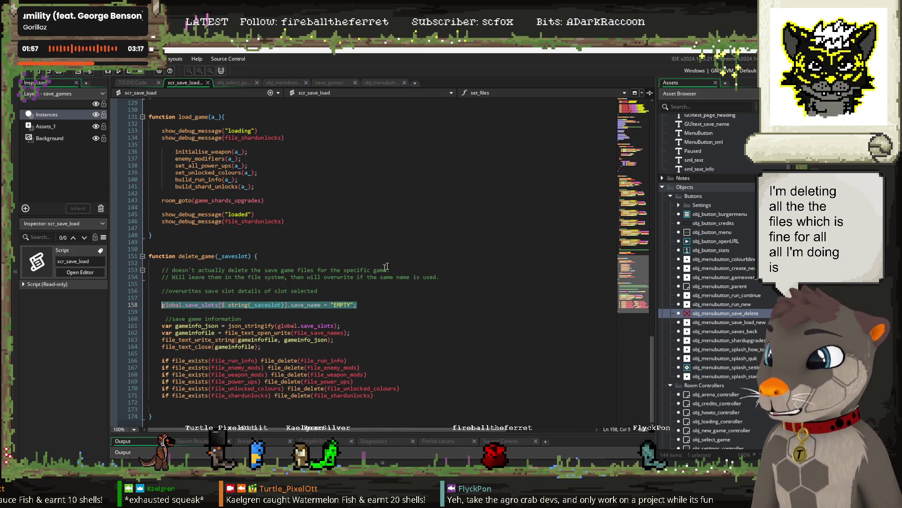
left_click(364, 306)
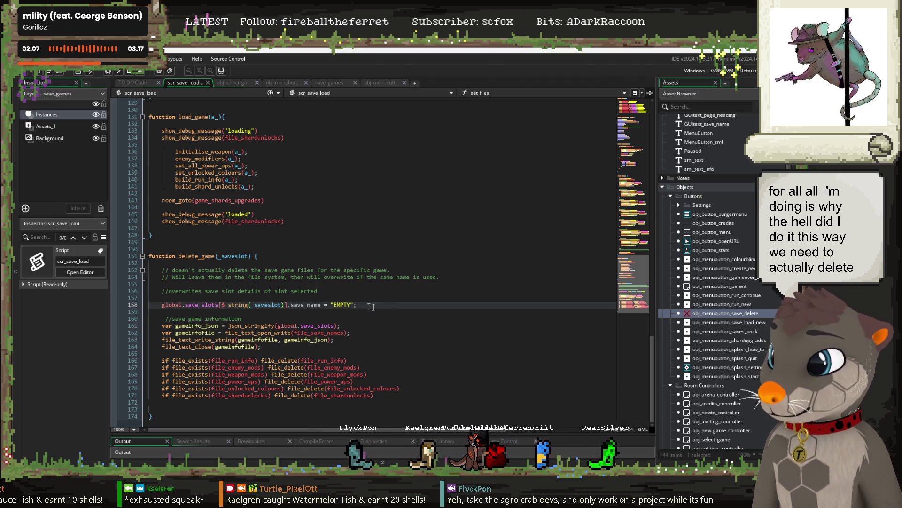
key("Return")
key("Return")
key("Return")
type("new build_save_game()")
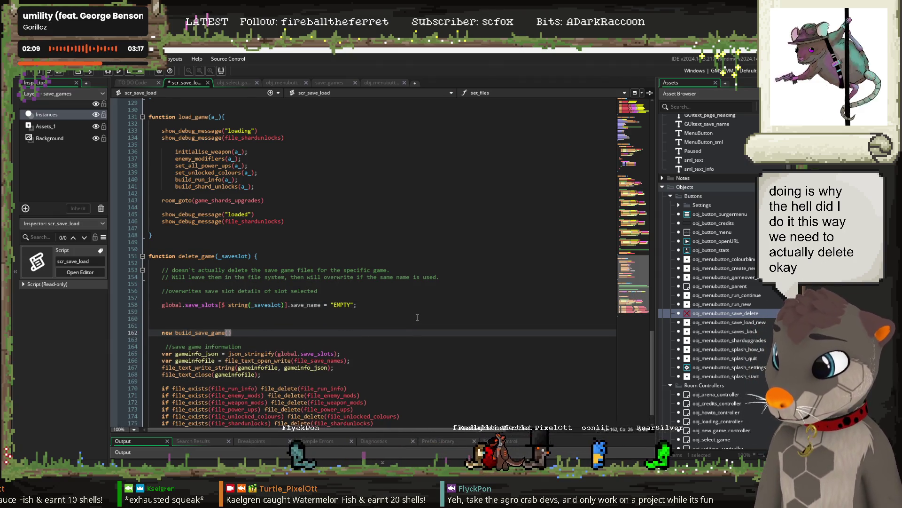
left_click(165, 320)
scroll(333, 236, "up", 2)
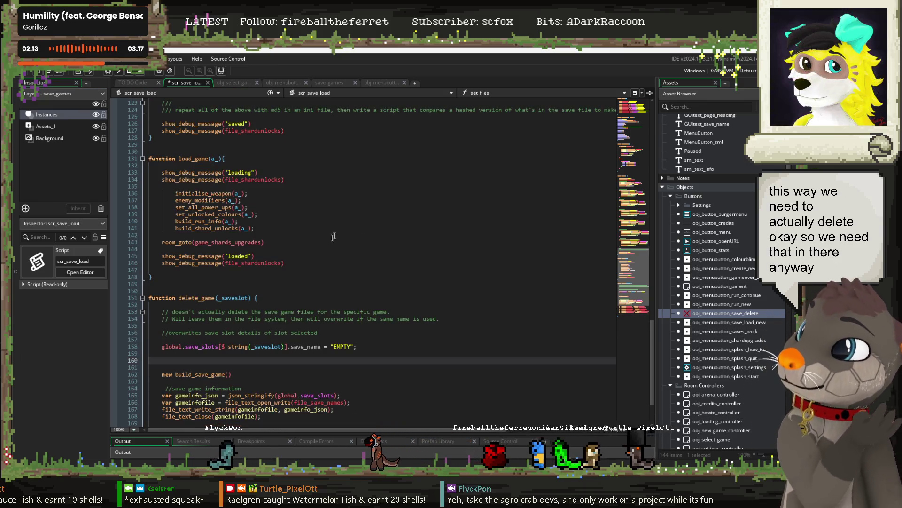
scroll(327, 246, "down", 2)
scroll(326, 246, "up", 2)
left_click(235, 83)
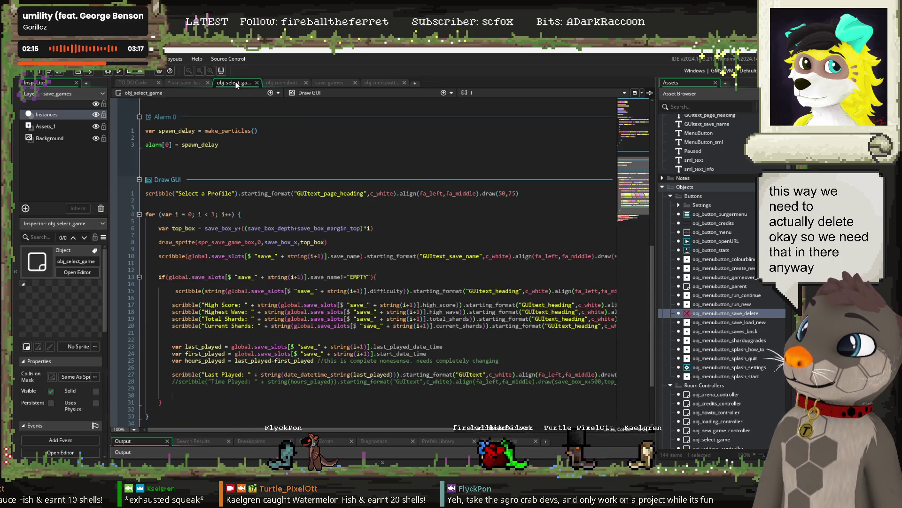
Check the obj_menubutton_save_delete, save_games, obj_menubutton_save_load_new and obj_select_game tabs.
scroll(344, 269, "up", 15)
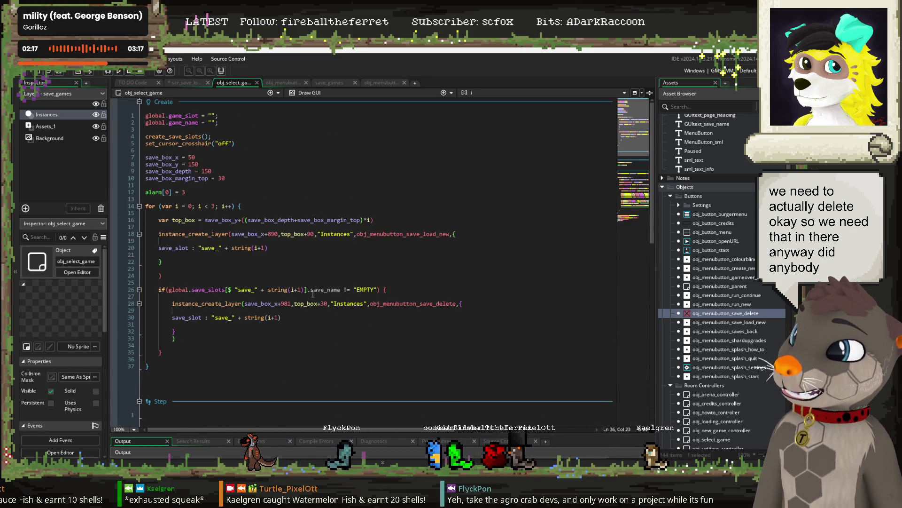
scroll(310, 283, "down", 10)
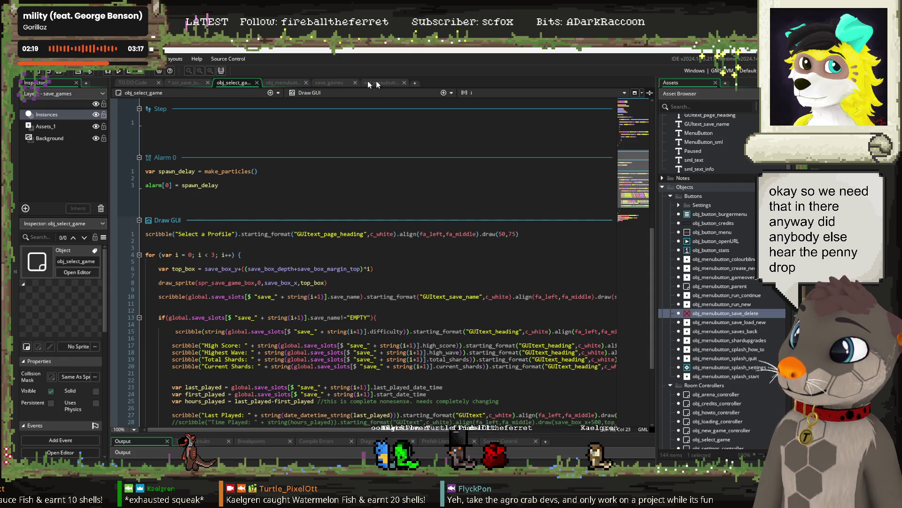
left_click(382, 83)
left_click(325, 82)
left_click(291, 85)
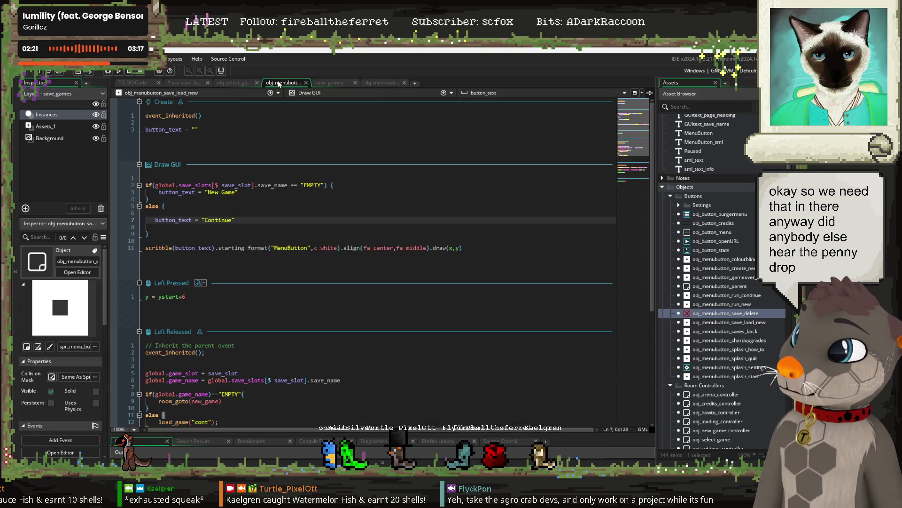
left_click(235, 83)
Go back to the scr_save_load script at its create_save_slots function.
scroll(267, 210, "up", 5)
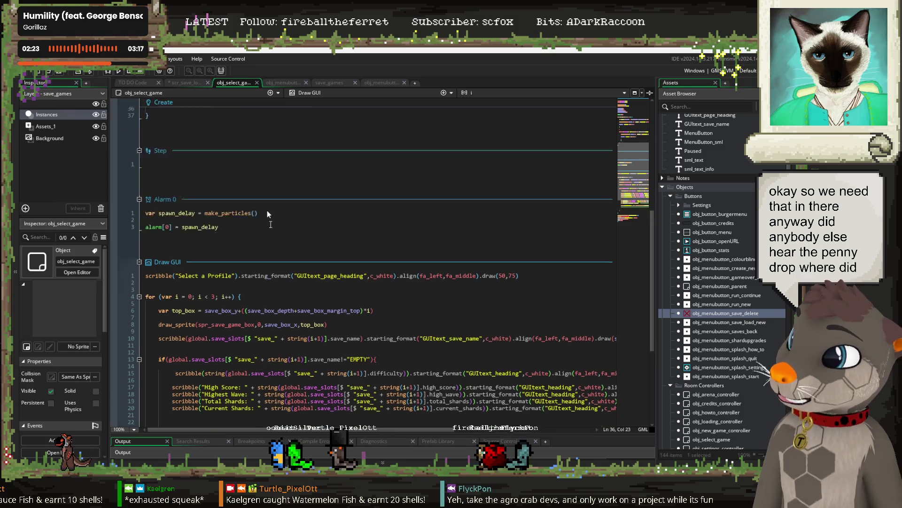
left_click(194, 83)
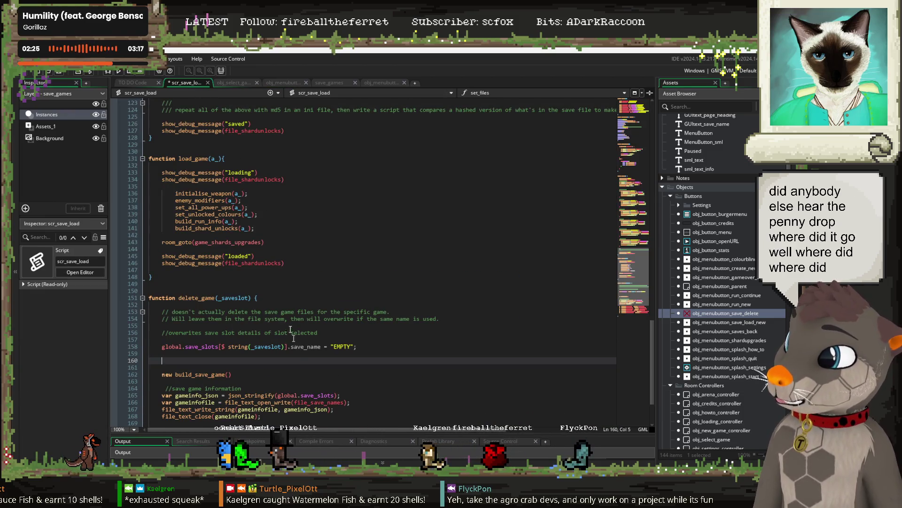
scroll(273, 259, "up", 10)
scroll(276, 272, "up", 4)
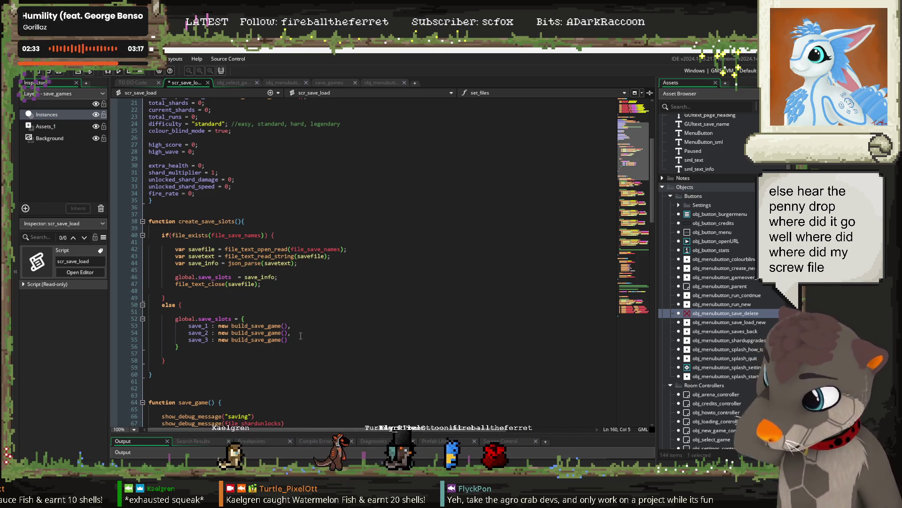
Paste the default save_slots block into delete_game at line 160 and unindent it.
left_click_drag(186, 348, 120, 315)
key("ctrl+c")
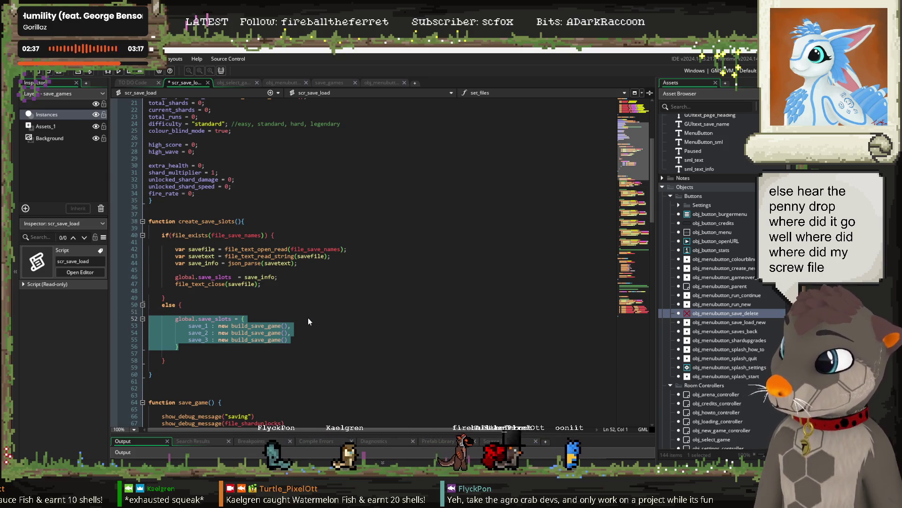
scroll(309, 319, "down", 20)
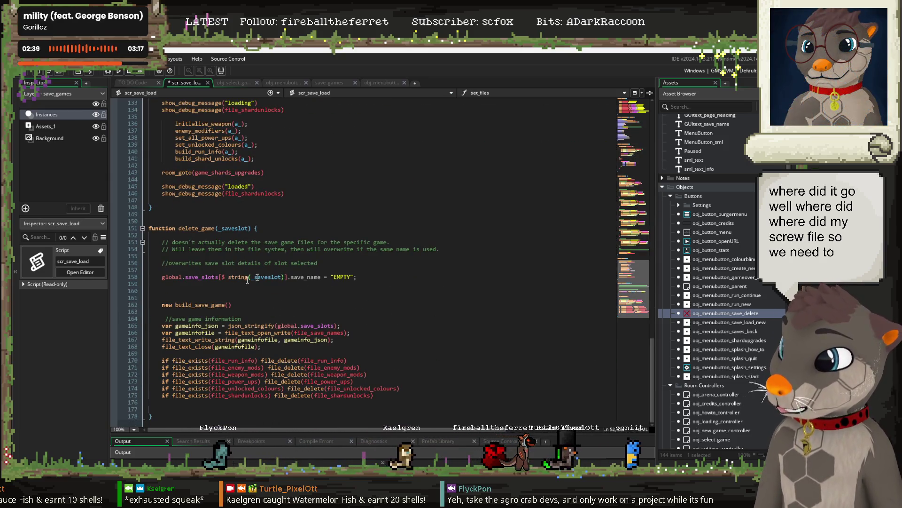
left_click(149, 291)
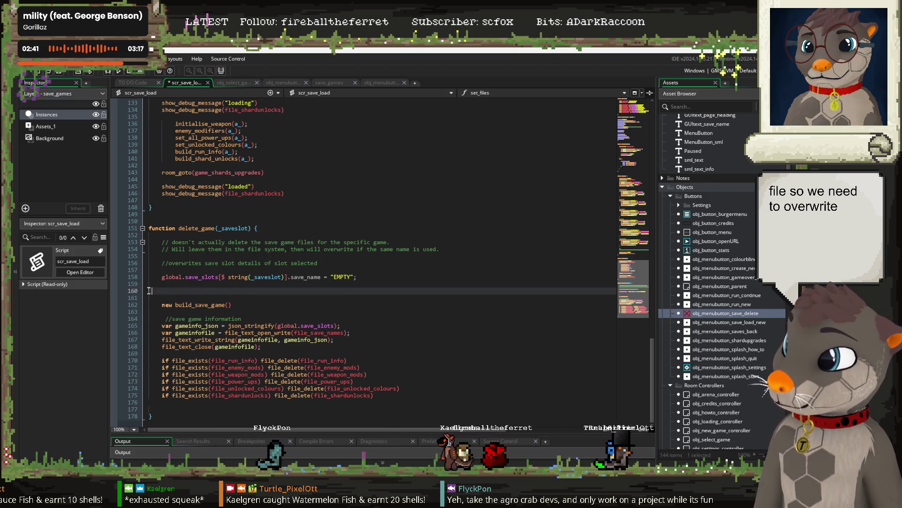
key("ctrl+v")
left_click(172, 292)
key("BackSpace")
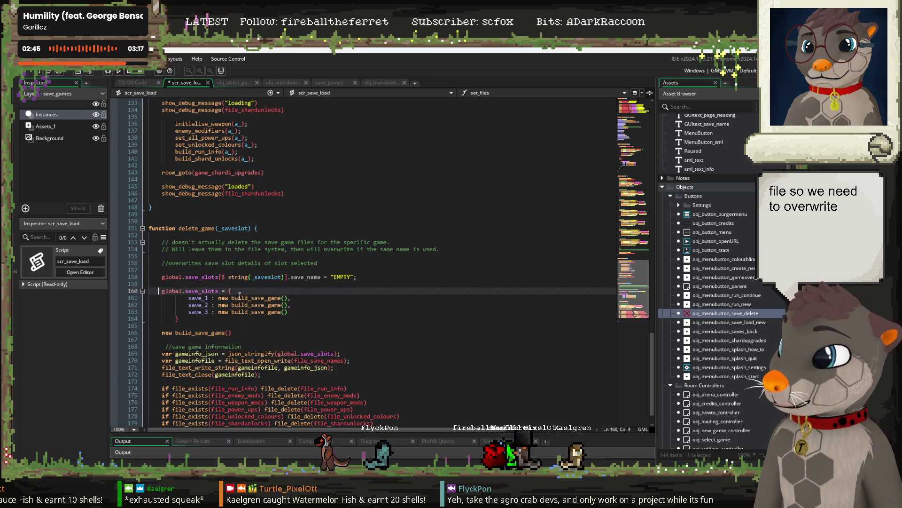
Key the pasted line with [$ string(_saveslot)] and assign it a new build_save_game().
left_click_drag(287, 277, 228, 276)
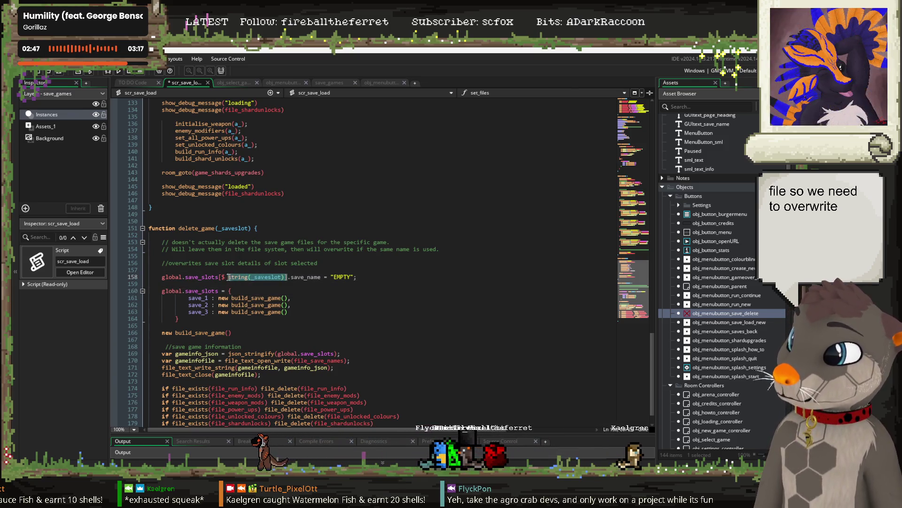
key("ctrl+c")
left_click_drag(251, 291, 218, 291)
key("ctrl+v")
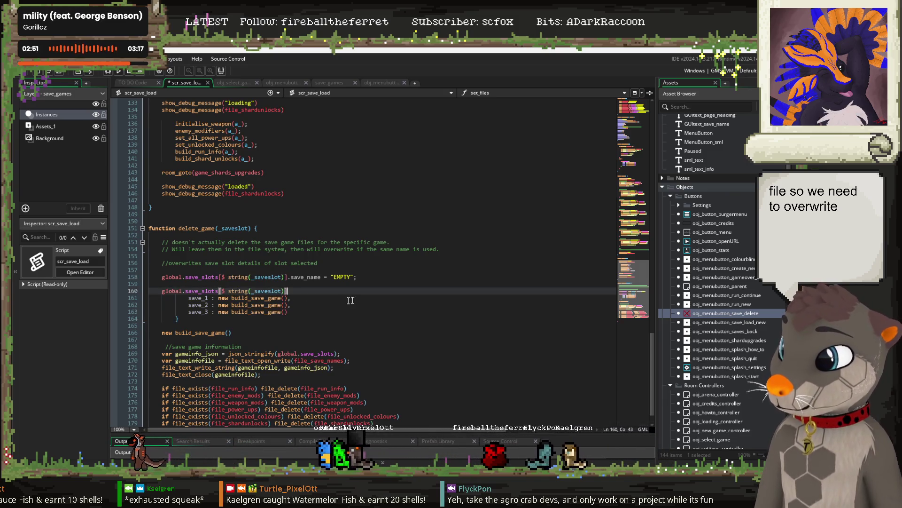
type(" =")
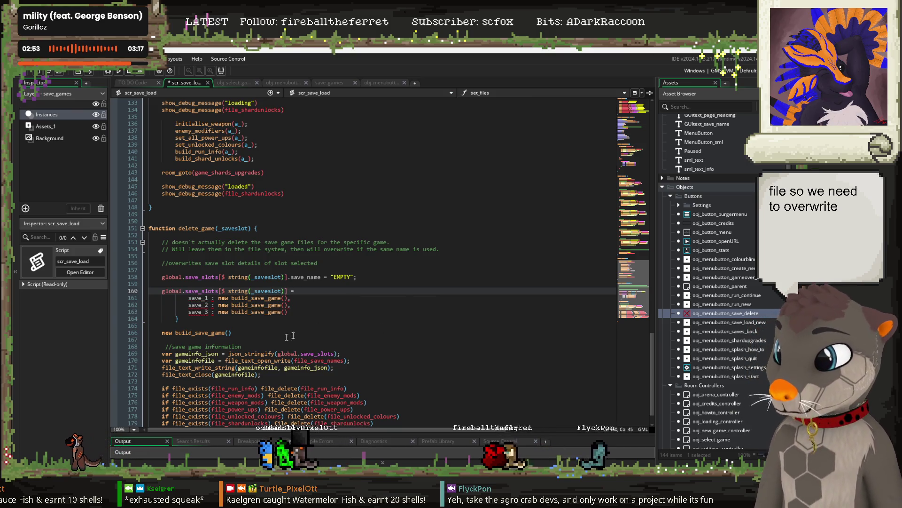
left_click_drag(287, 332, 161, 332)
key("BackSpace")
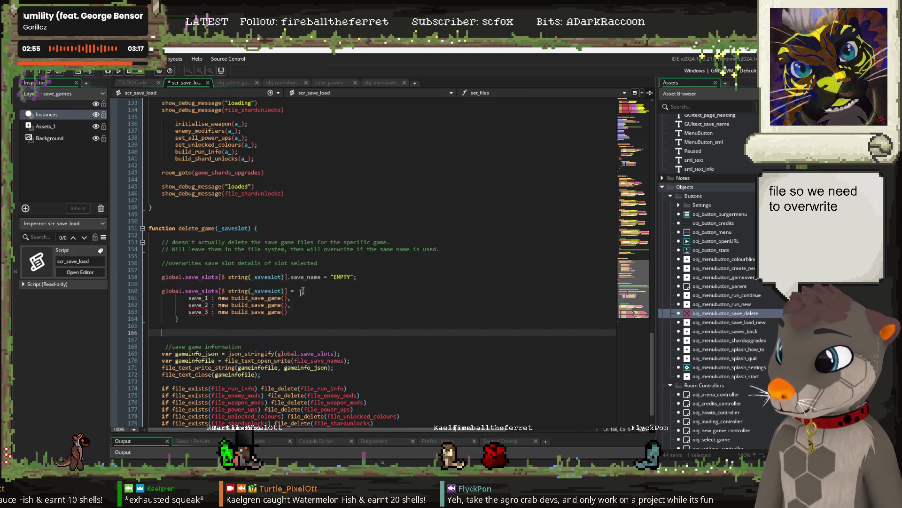
left_click(301, 291, "shift")
key("ctrl+v")
Delete the old save_name EMPTY line and the leftover blank line.
left_click(413, 283)
triple_click(425, 283)
key("BackSpace")
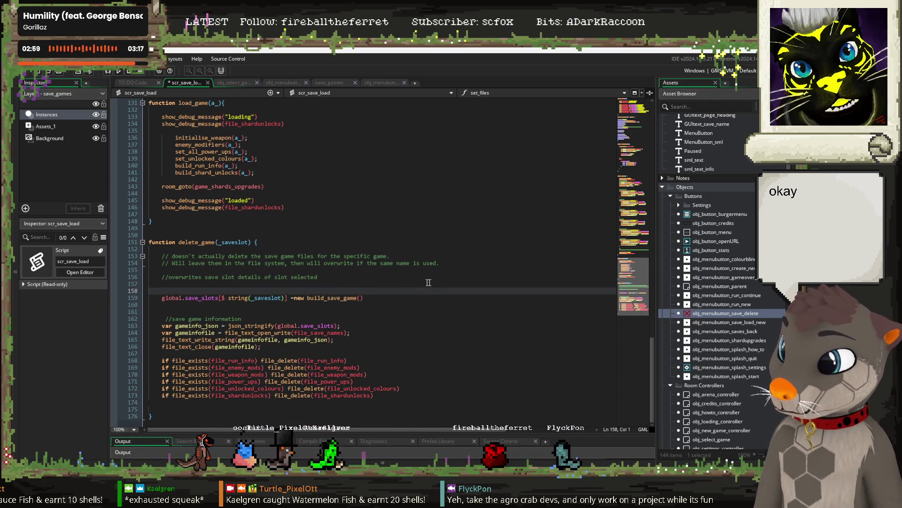
key("BackSpace")
left_click(123, 308)
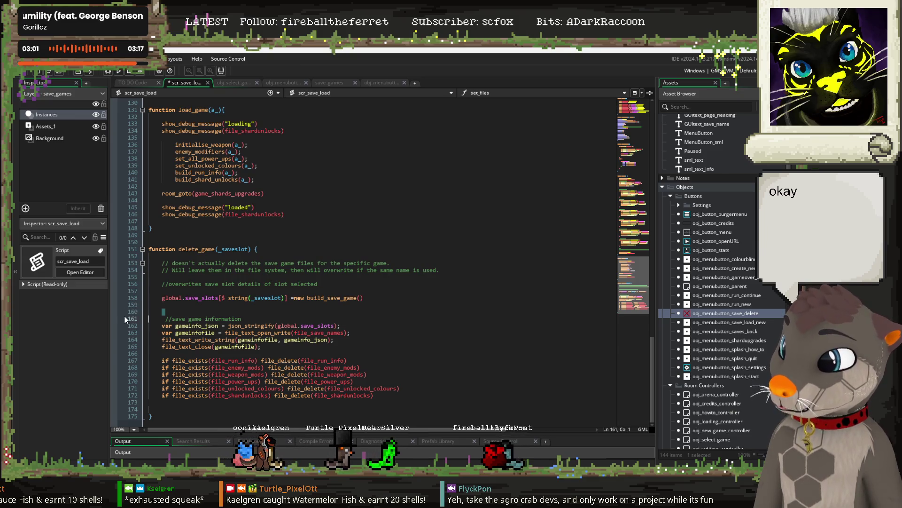
scroll(125, 319, "up", 1)
left_click(161, 318)
Remove the blank line, add a space after '=' on the reset line, and run the game with F5.
key("BackSpace")
key("BackSpace")
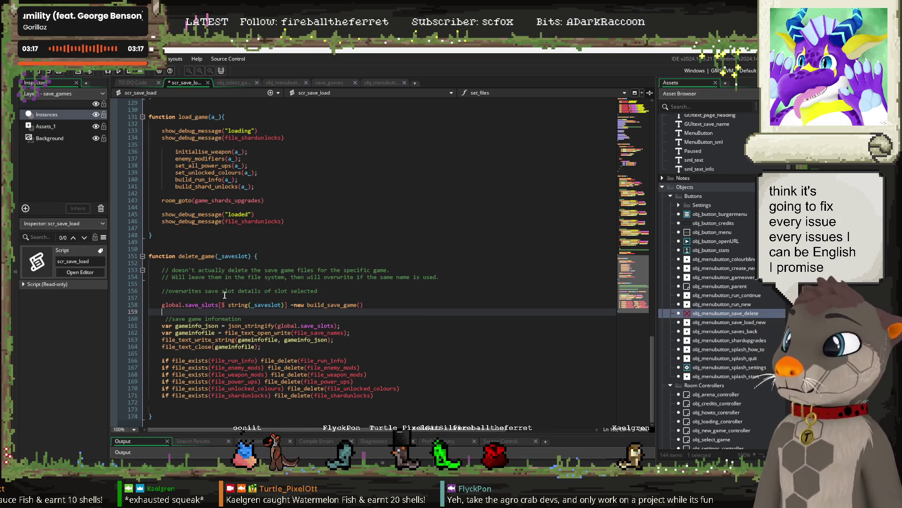
left_click(163, 318)
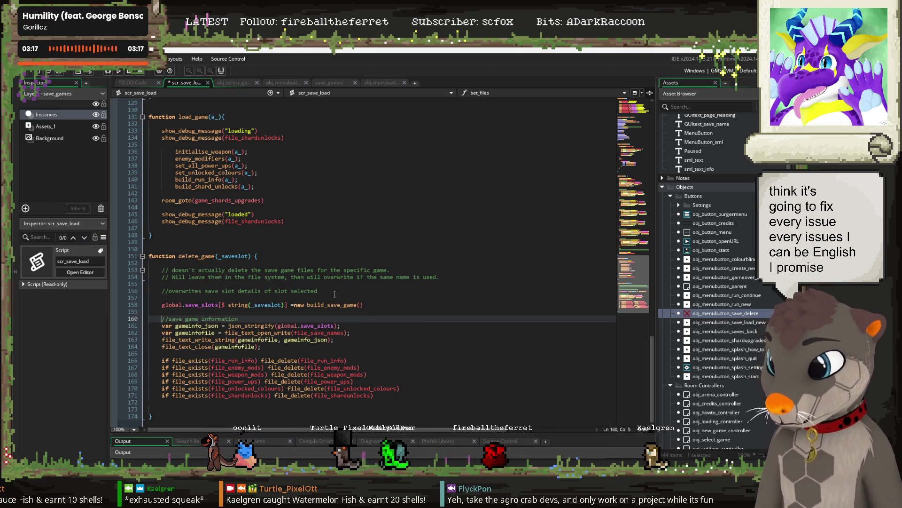
left_click(294, 304)
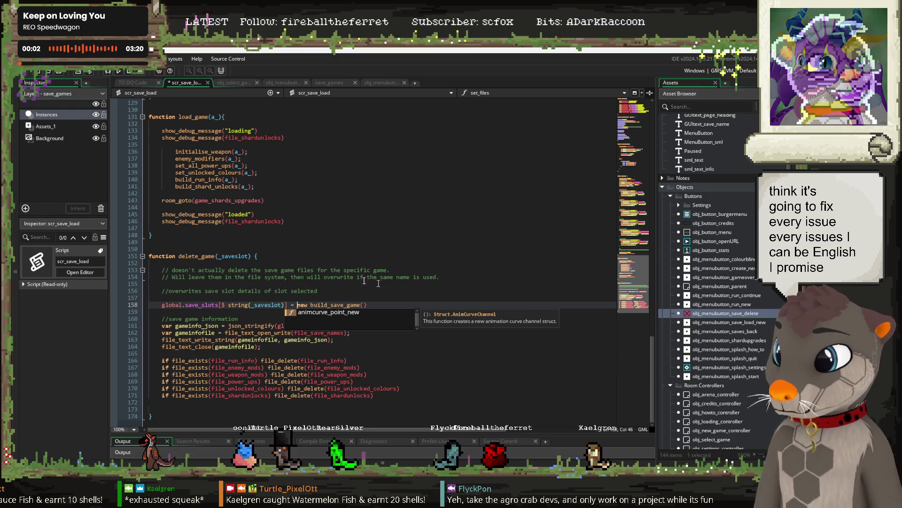
left_click(333, 291)
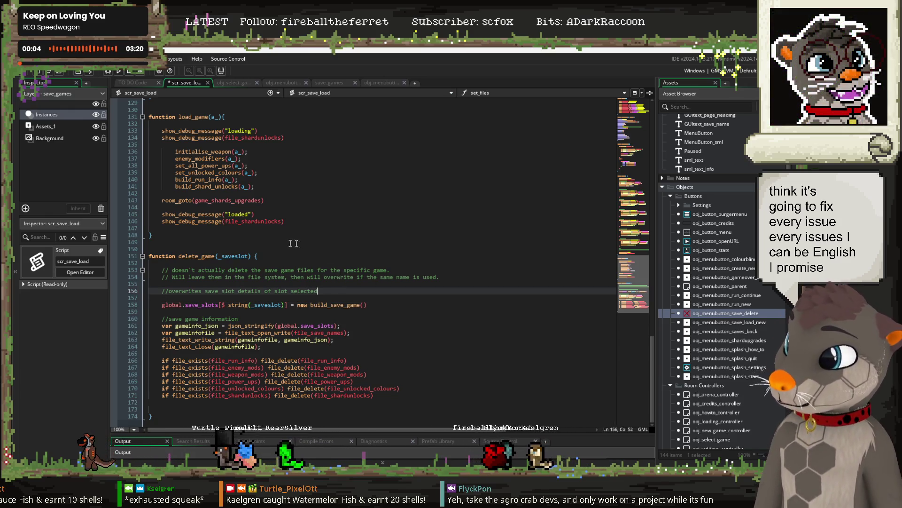
key("F5")
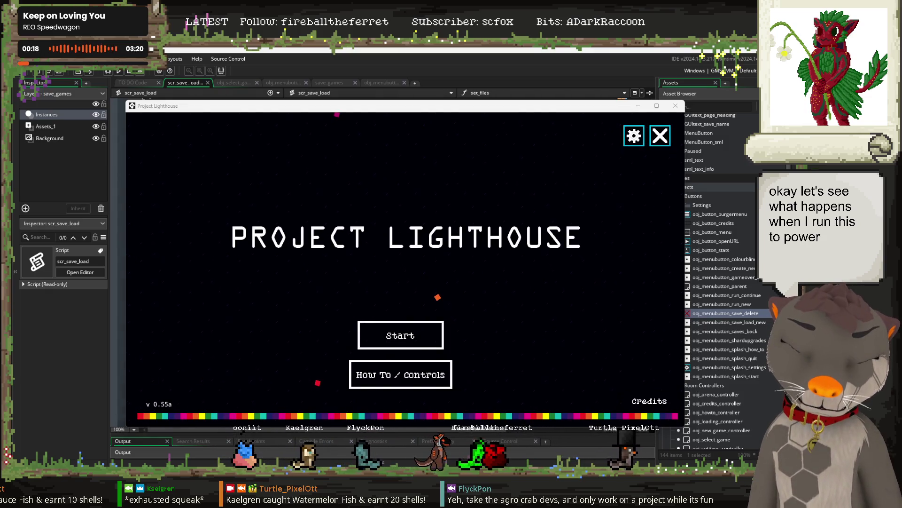
Delete the plink profile and create a new save named 'trees' with zero shards and stats.
left_click(411, 340)
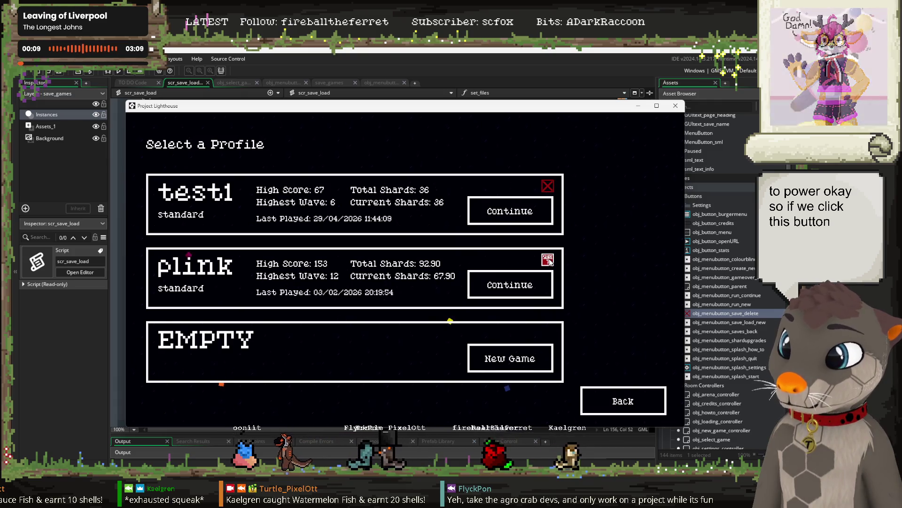
left_click(549, 260)
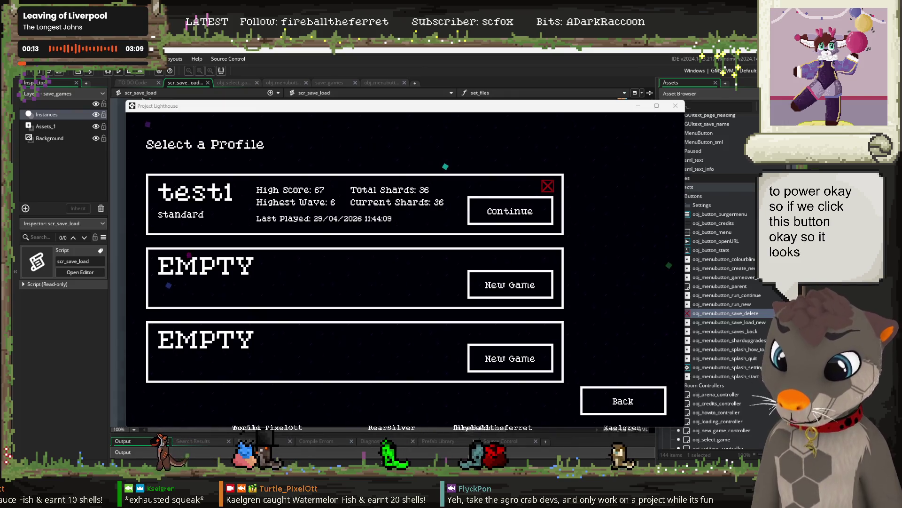
left_click(492, 287)
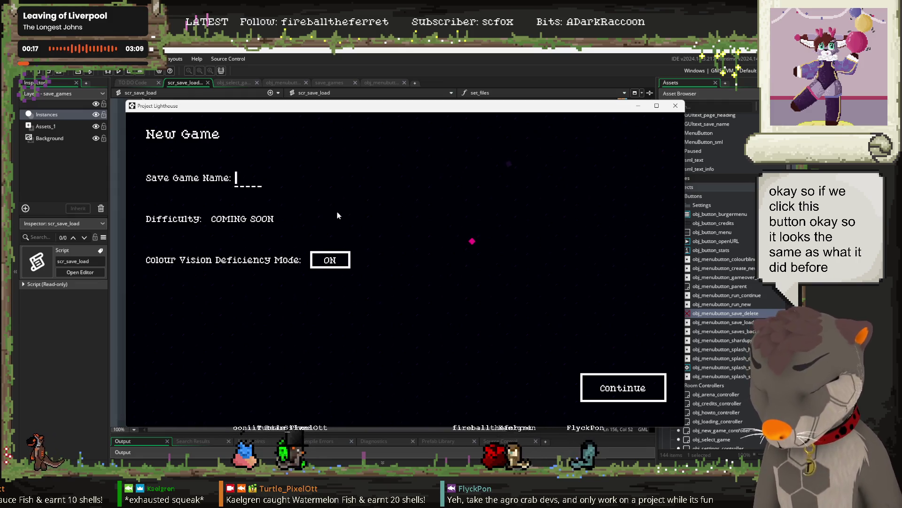
type("trees")
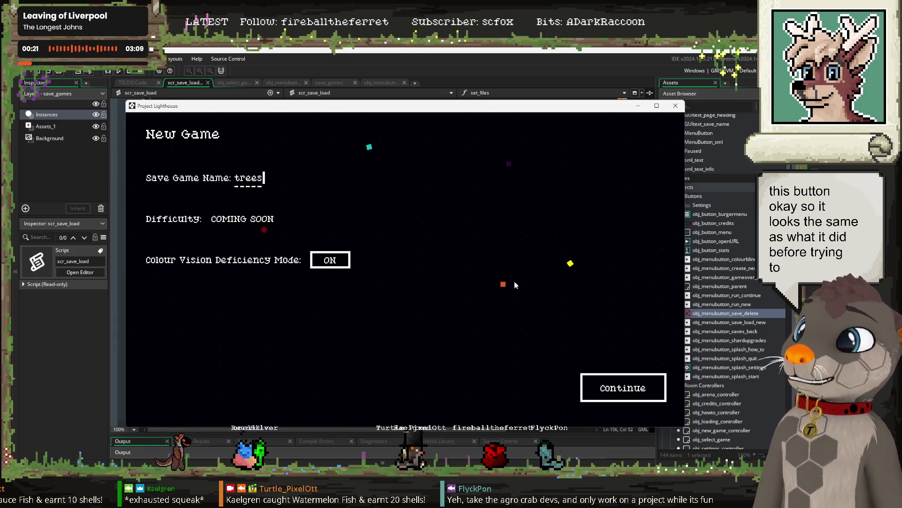
left_click(610, 389)
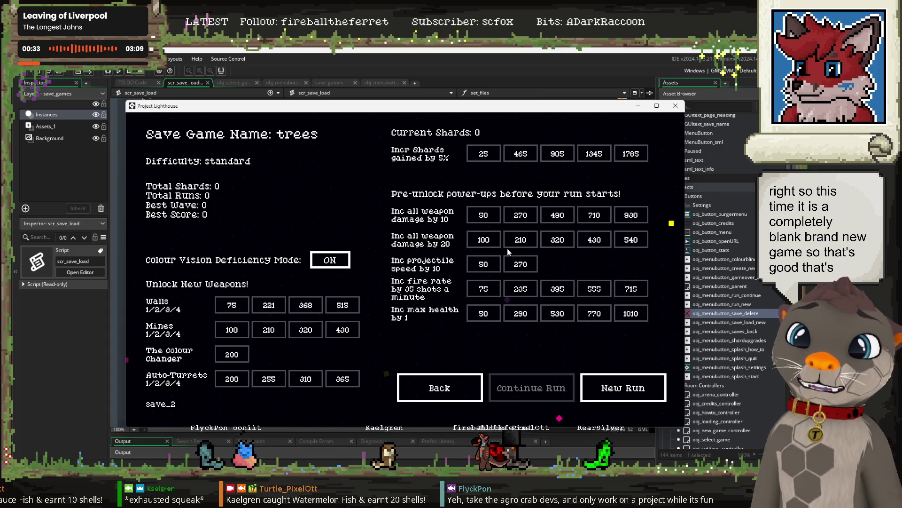
left_click(441, 387)
left_click(392, 327)
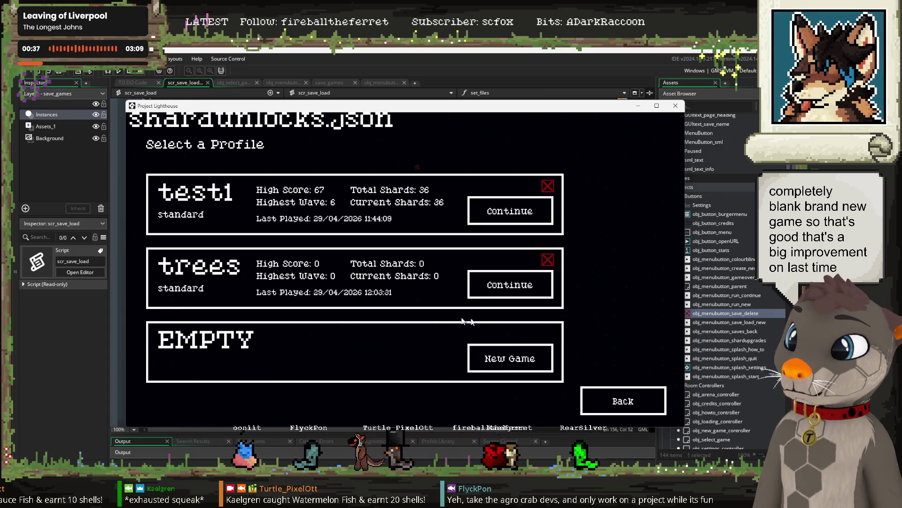
Create a new 'plink' save in the empty slot and go back to the title screen.
left_click(492, 358)
type("plink")
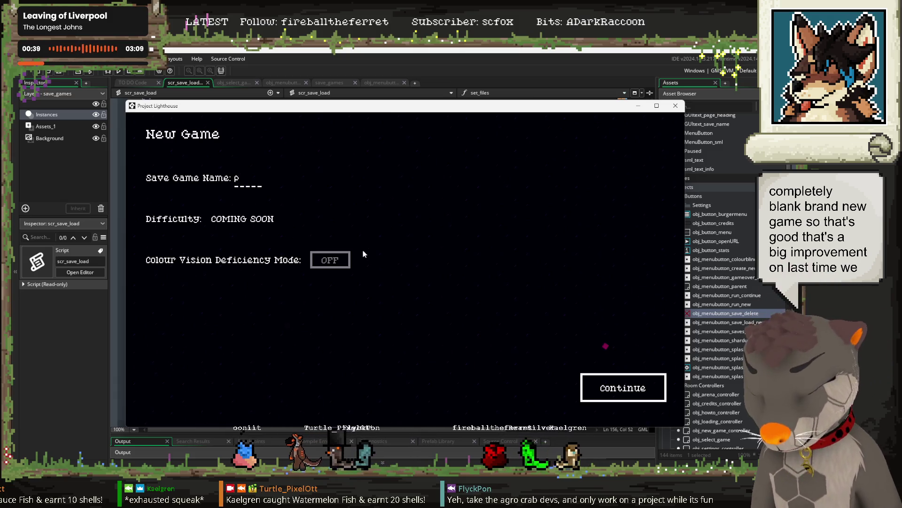
left_click(605, 385)
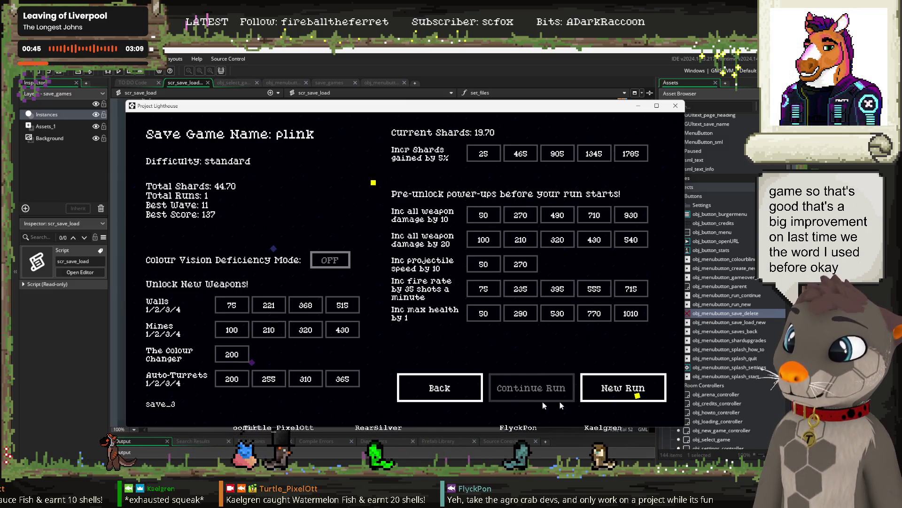
left_click(463, 386)
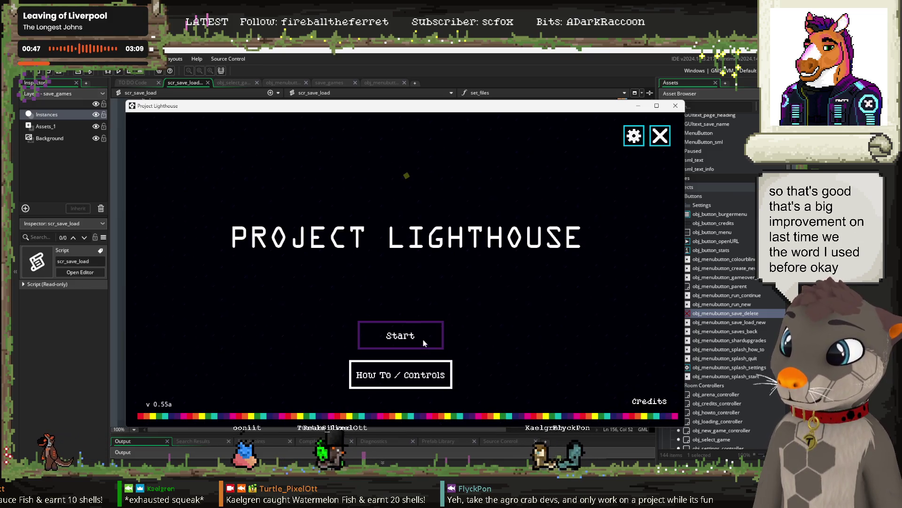
Delete the plink profile and recreate it as a fresh 'plink' save.
left_click(423, 339)
left_click(548, 337)
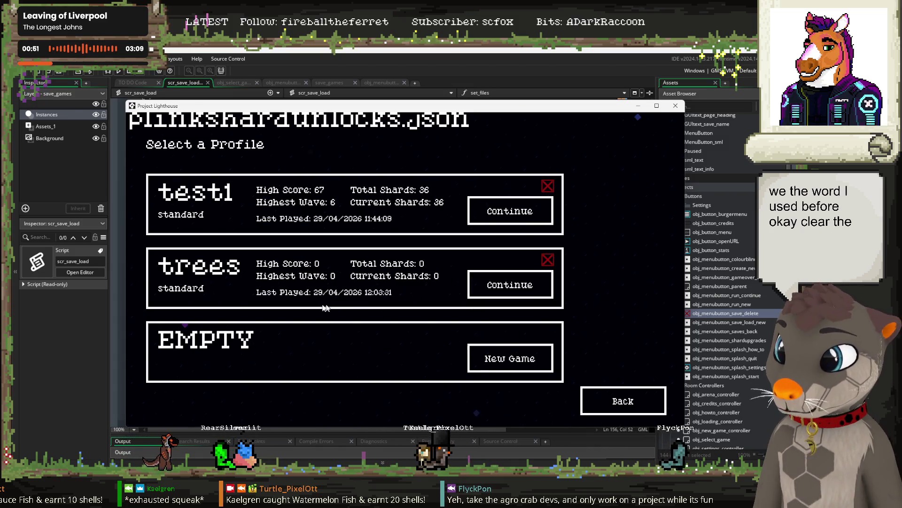
left_click(508, 361)
type("plink")
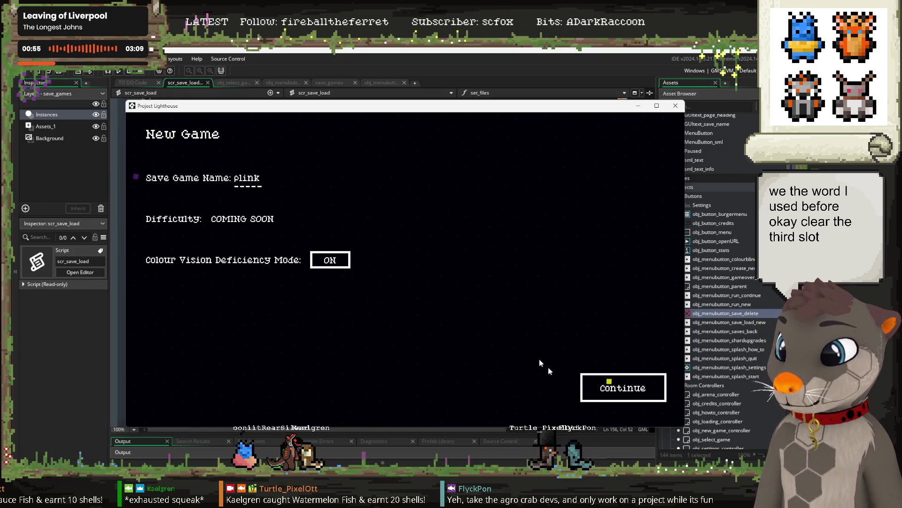
left_click(617, 389)
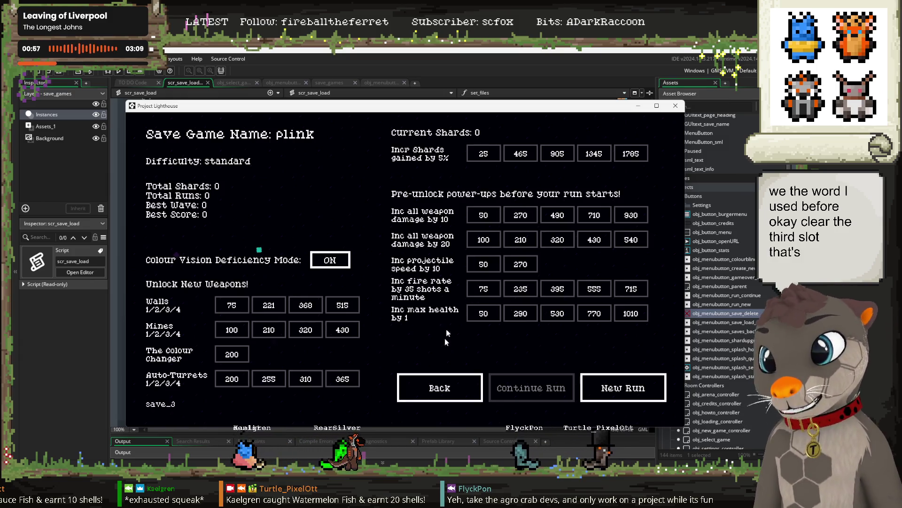
left_click(455, 388)
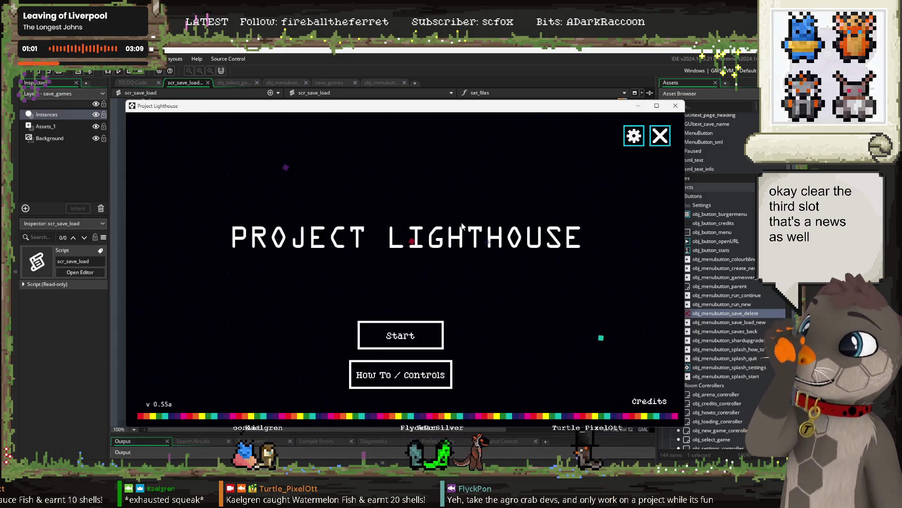
Delete the test1 profile, then load trees and start a new run from round one.
left_click(367, 350)
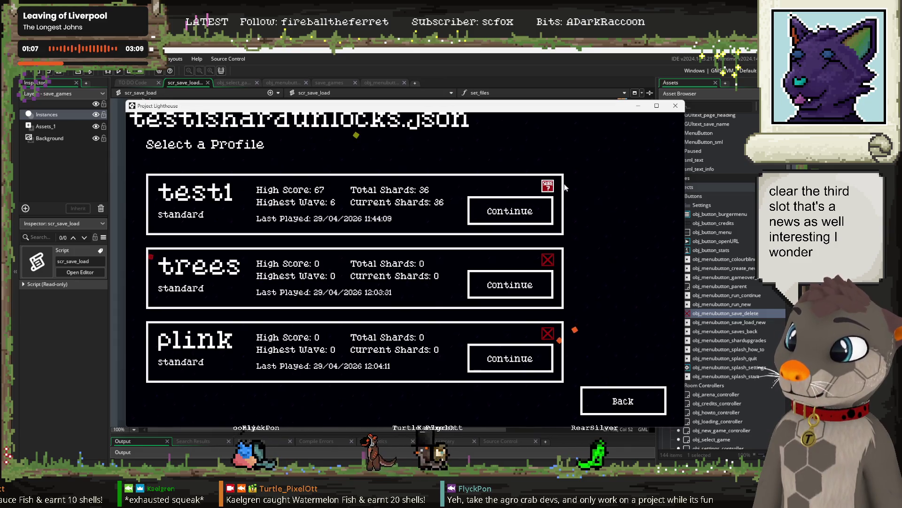
left_click(548, 188)
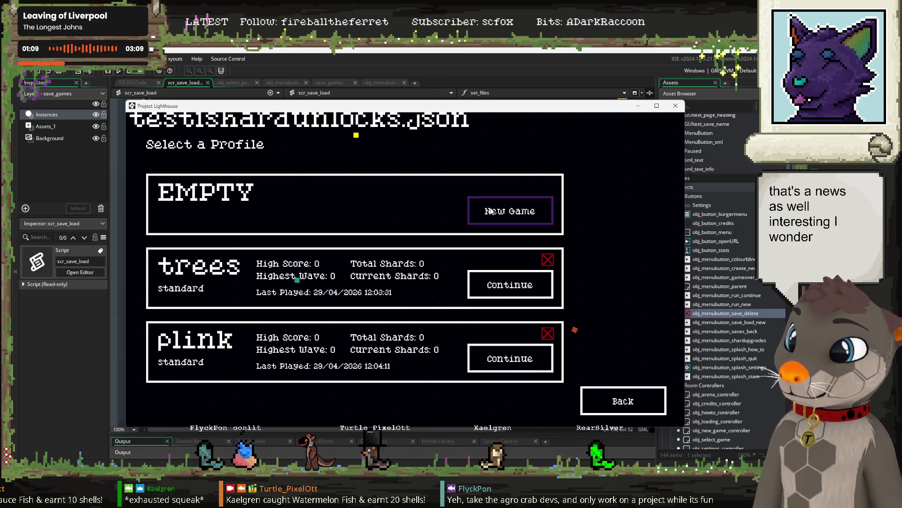
left_click(510, 285)
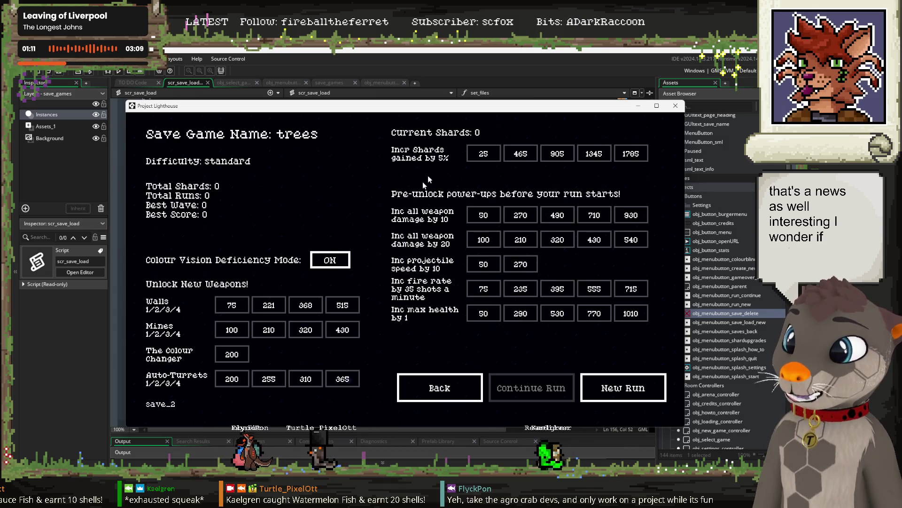
left_click(609, 386)
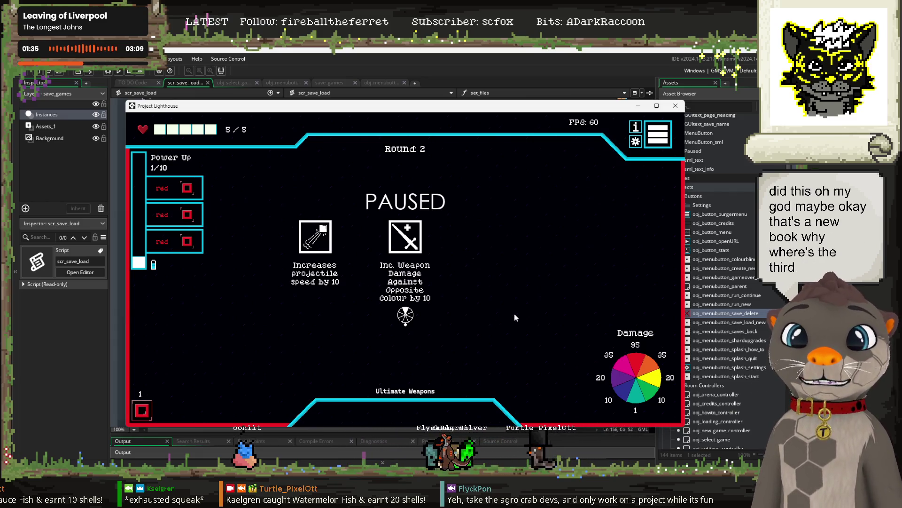
Take the first upgrade, then the extra tower health and burn damage upgrades, pausing once mid-round.
left_click(322, 239)
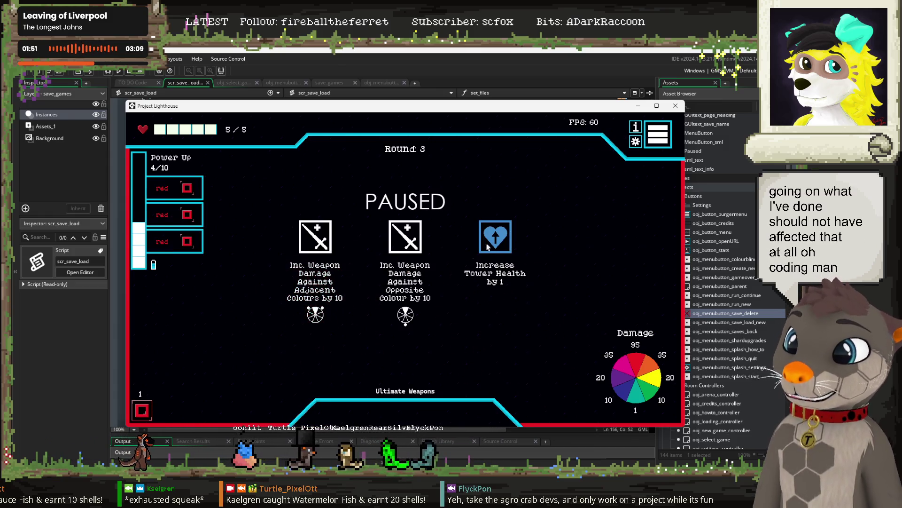
left_click(516, 233)
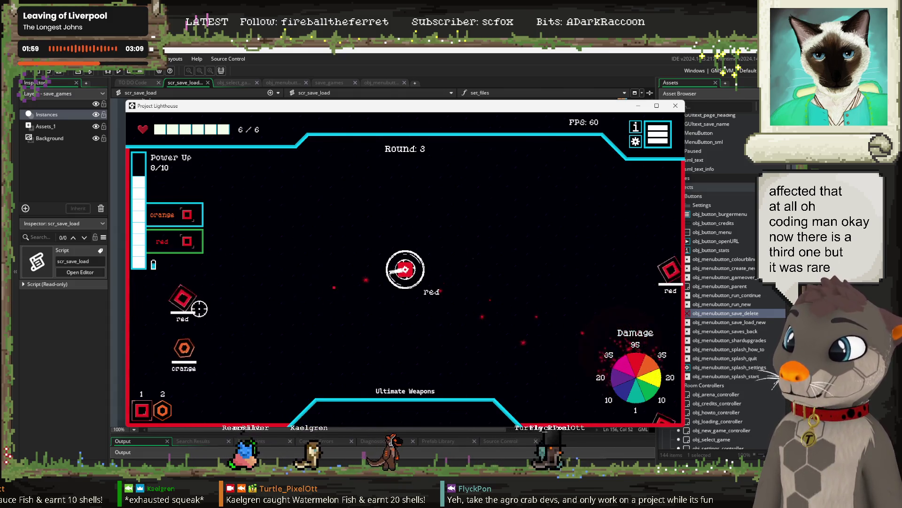
key("Escape")
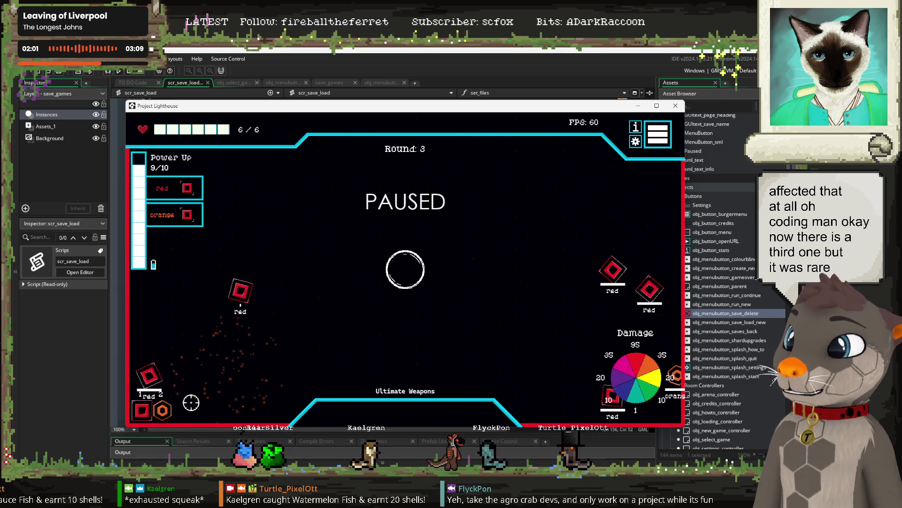
left_click(154, 436)
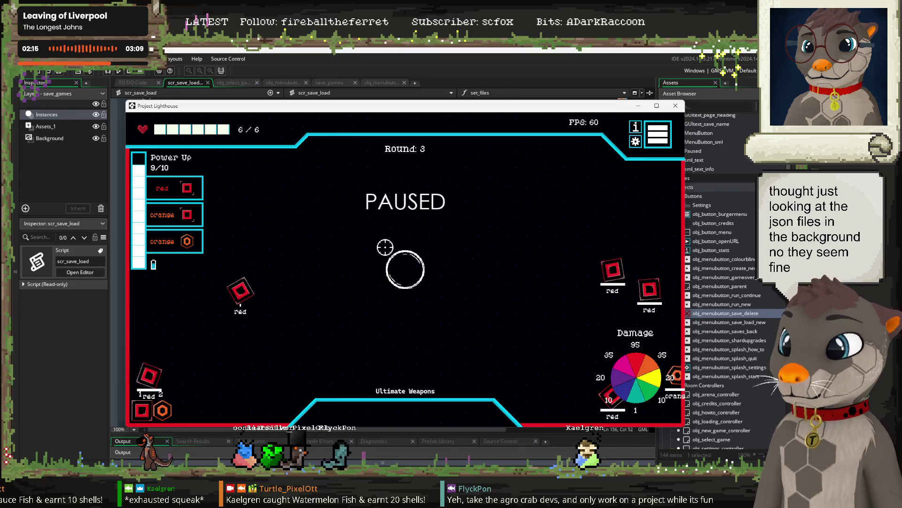
key("Escape")
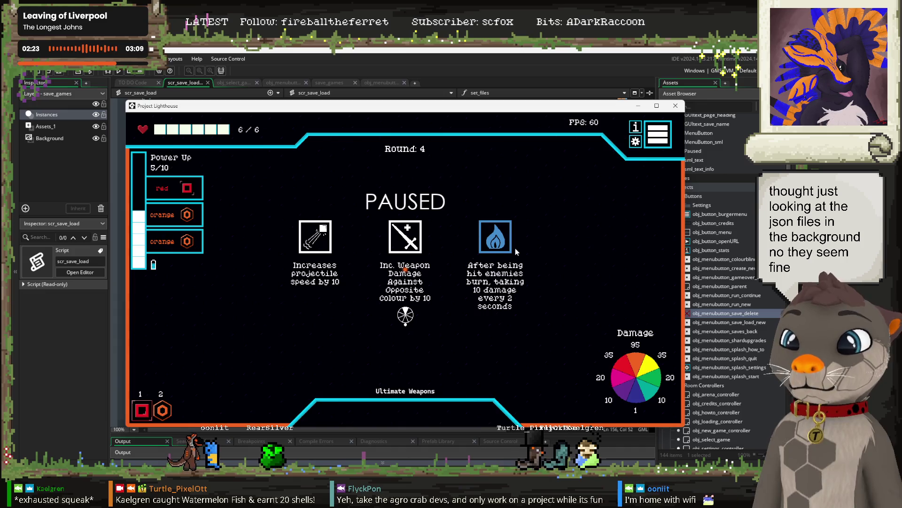
left_click(498, 240)
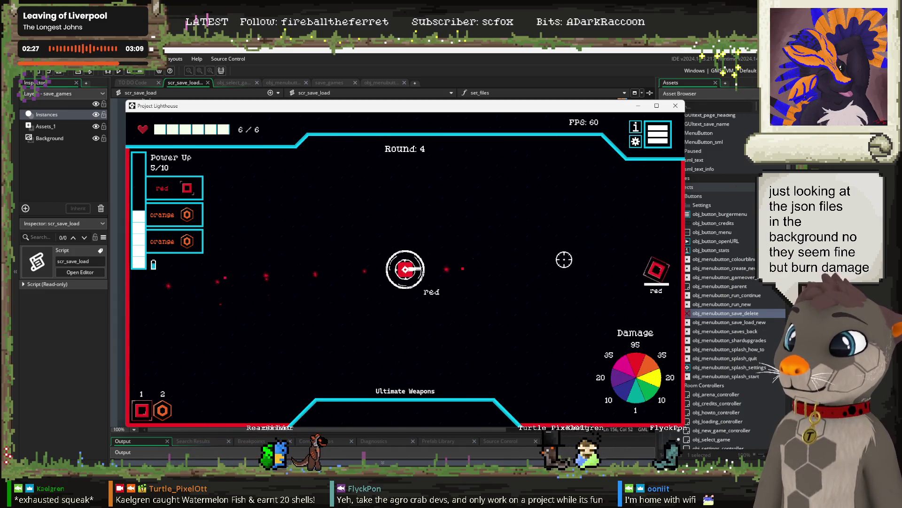
Clear the round's enemies with burning shots and take the opposite-colour damage upgrade.
left_click(201, 322)
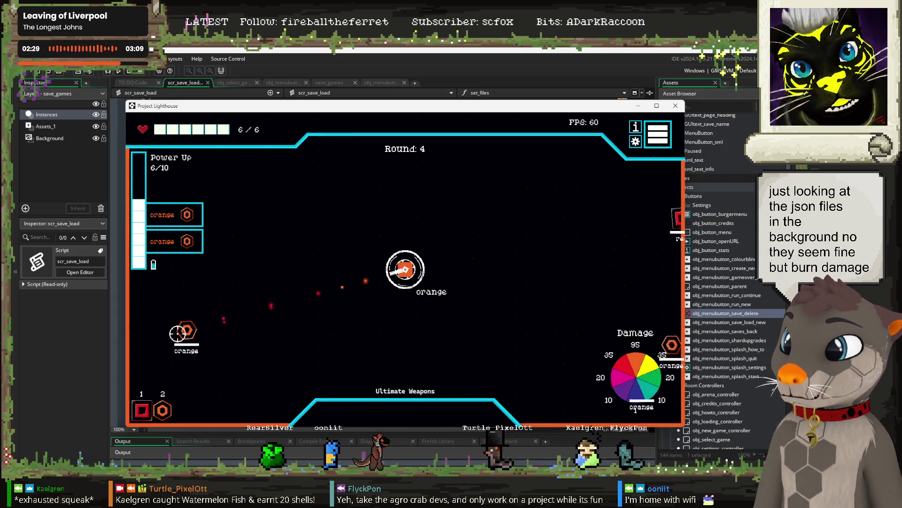
left_click(593, 341)
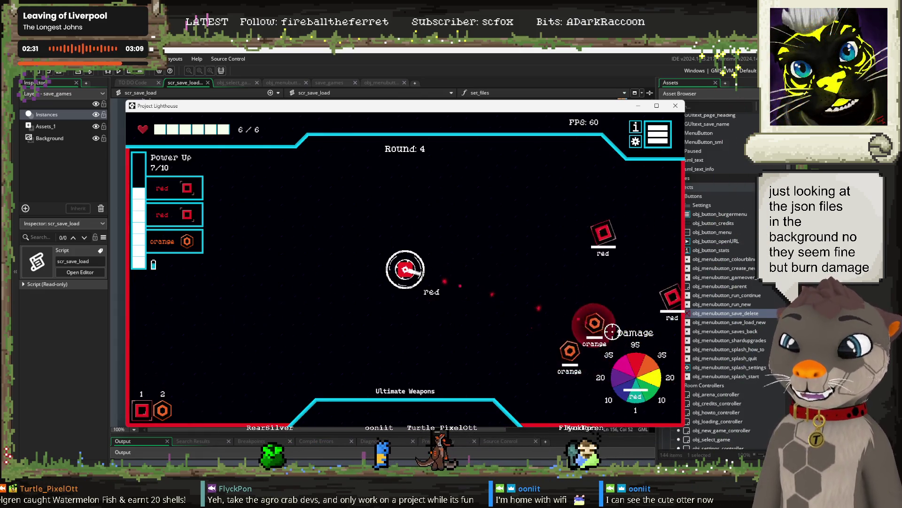
left_click(584, 255)
left_click(517, 333)
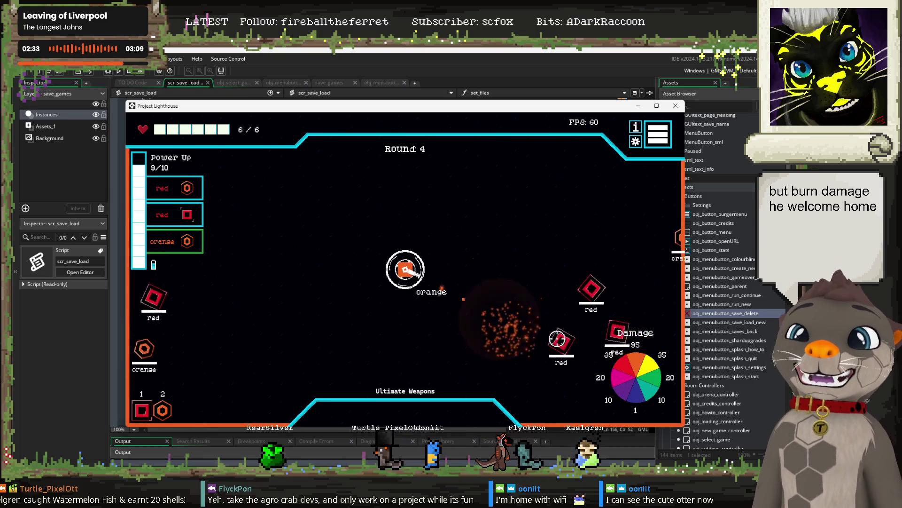
left_click(588, 309)
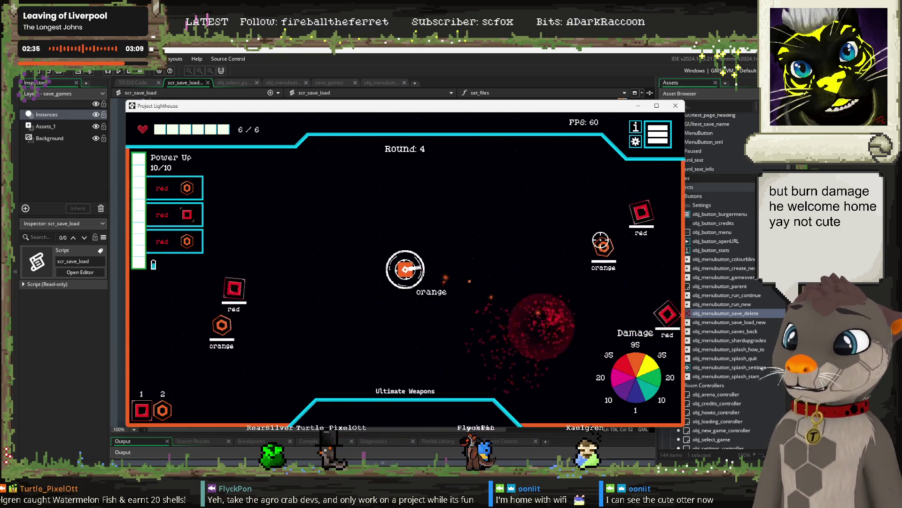
left_click(618, 228)
left_click(626, 218)
left_click(294, 291)
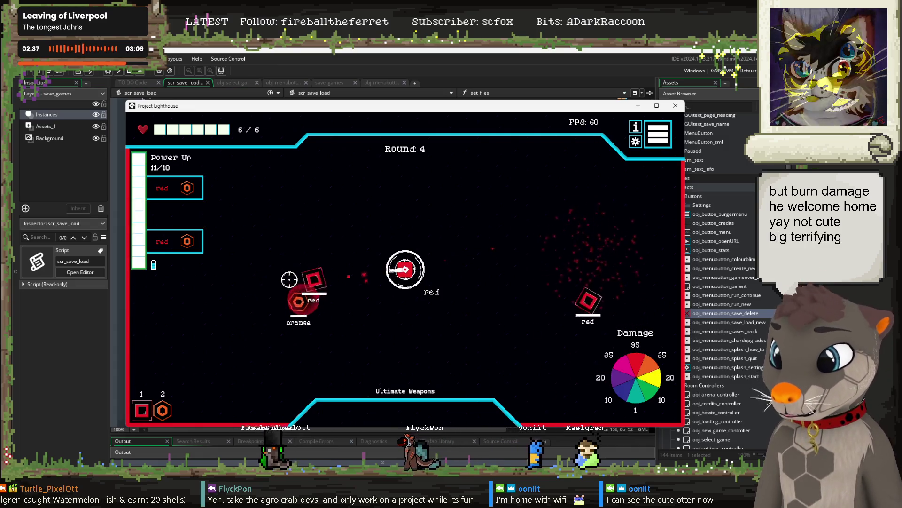
left_click(540, 295)
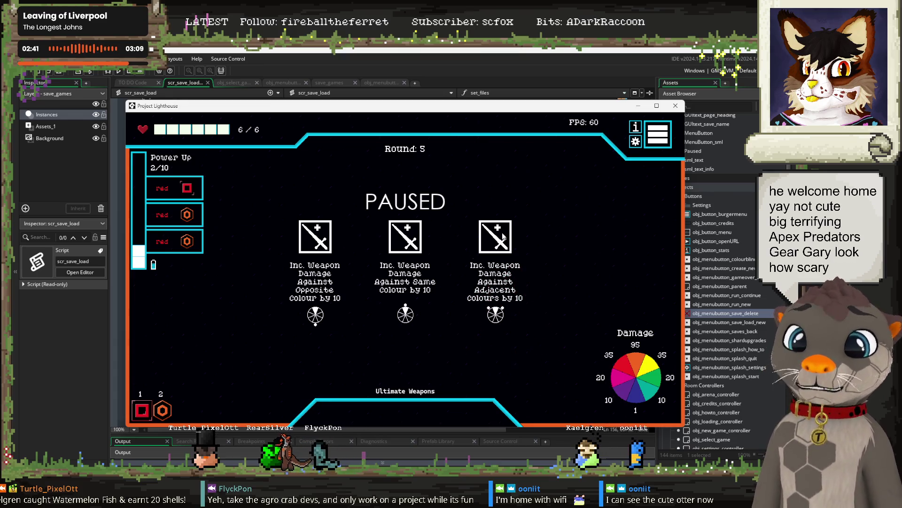
left_click(329, 241)
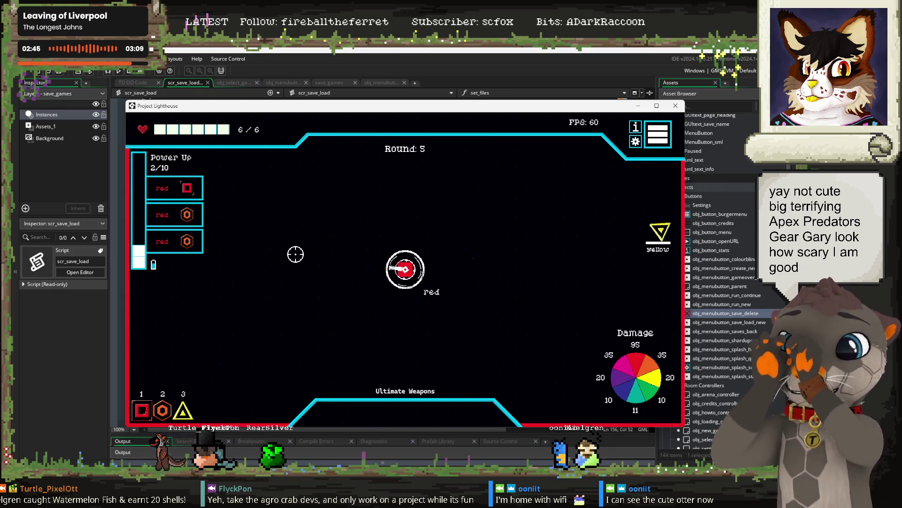
Clear round 7 by matching turret colours to red, yellow and orange enemies, upgrade, and open the 21-shard save screen.
left_click(582, 240)
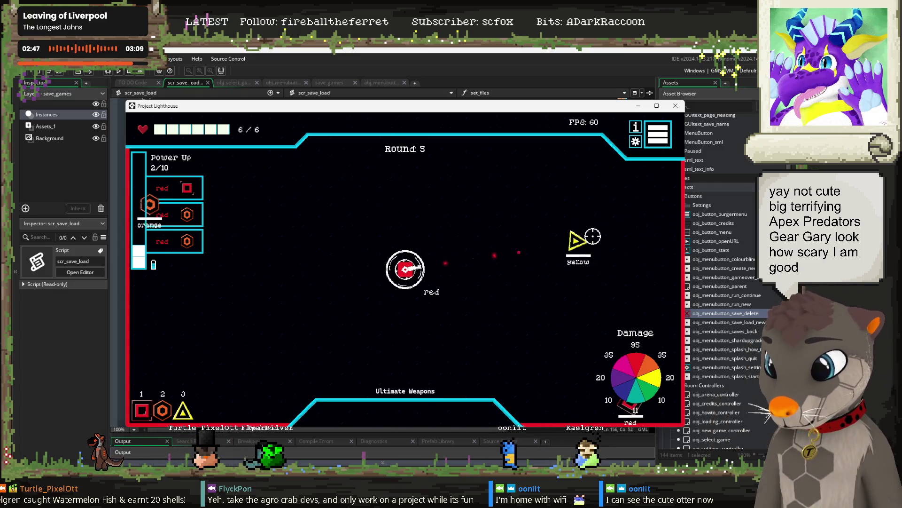
key("3")
key("1")
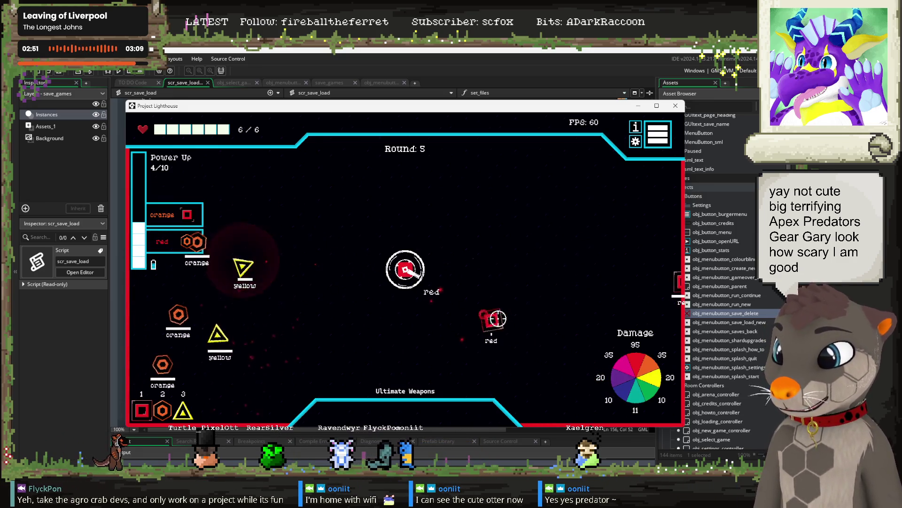
left_click(301, 273)
key("3")
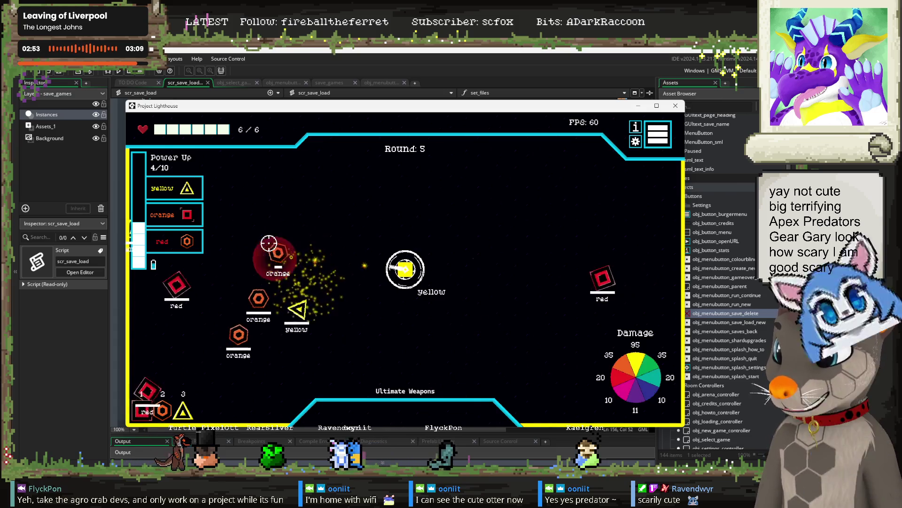
key("2")
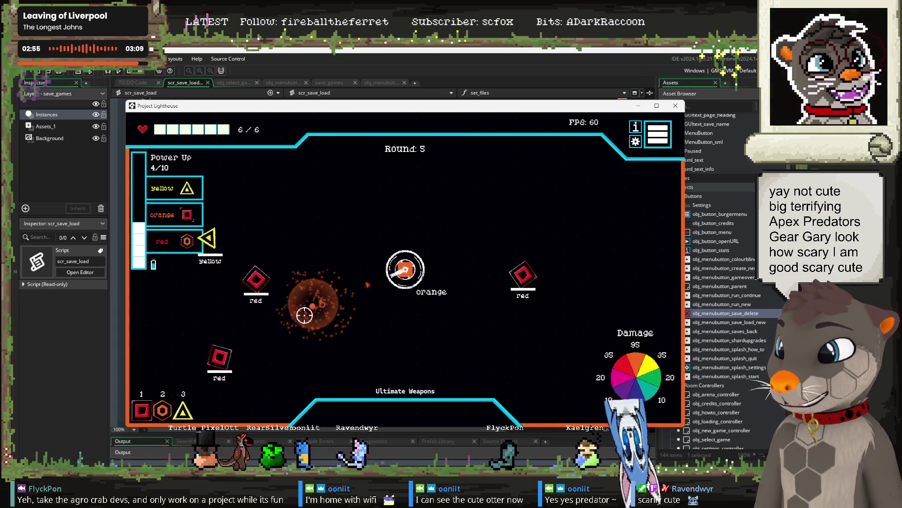
left_click(554, 279)
left_click(291, 264)
key("1")
left_click(316, 303)
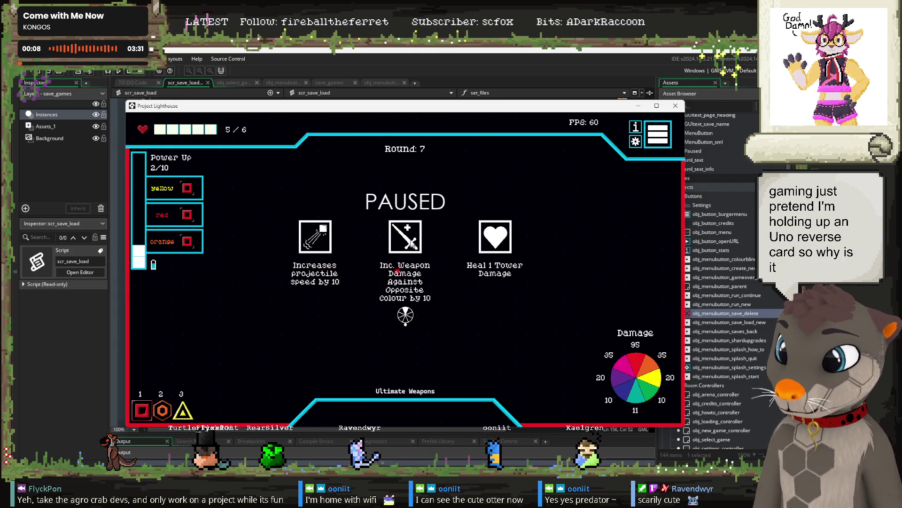
left_click(405, 315)
left_click(661, 133)
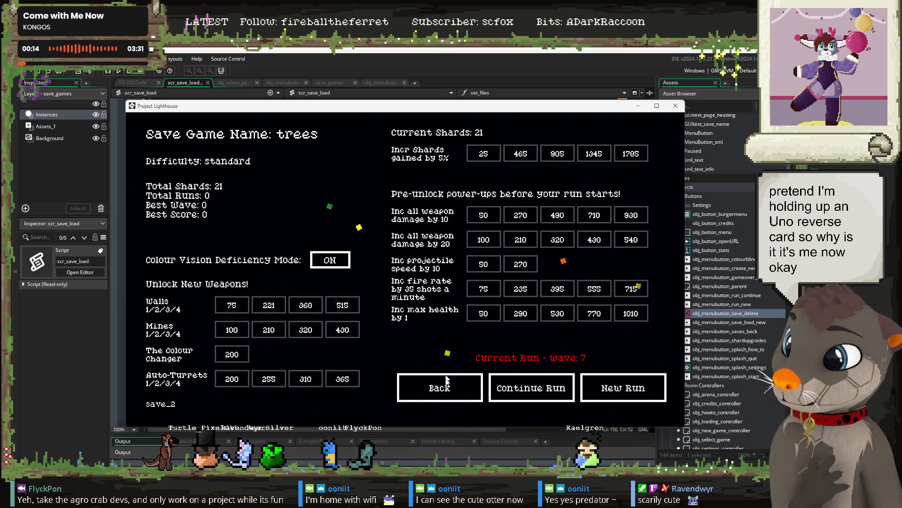
Continue the trees run, shooting green, yellow and red enemies while cycling turret colours.
left_click(540, 392)
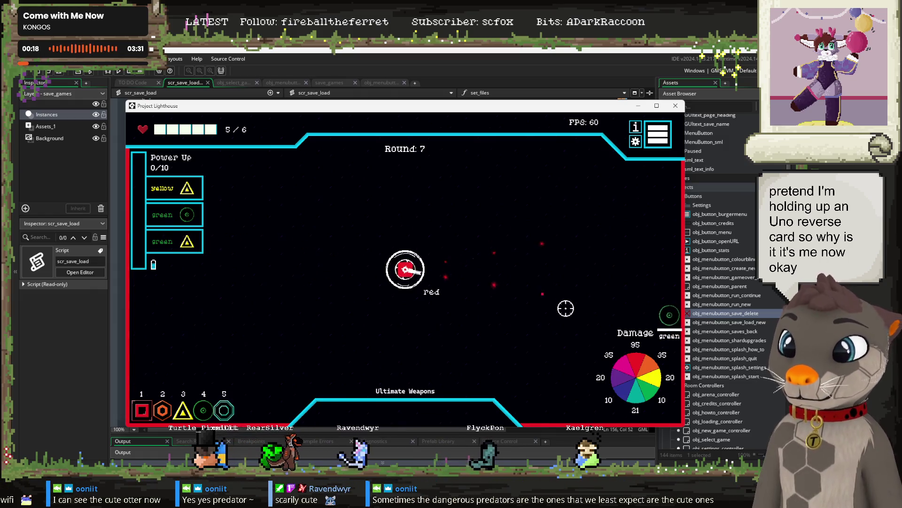
scroll(611, 314, "down", 1)
scroll(645, 318, "down", 1)
left_click(627, 312)
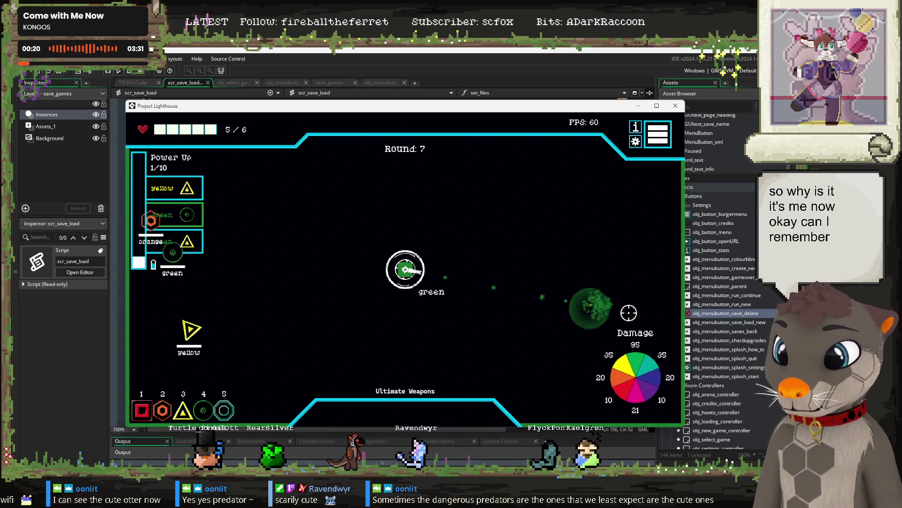
scroll(219, 335, "up", 1)
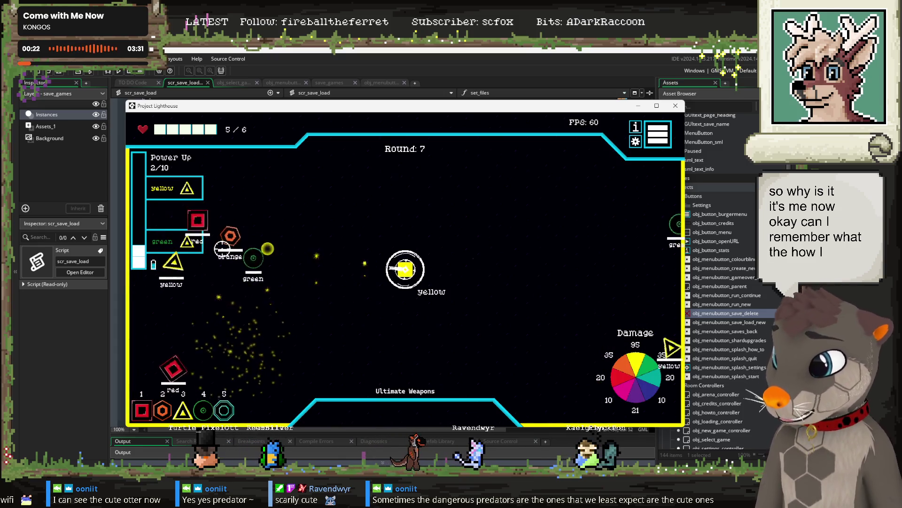
left_click(220, 245)
scroll(239, 235, "up", 1)
left_click(263, 249)
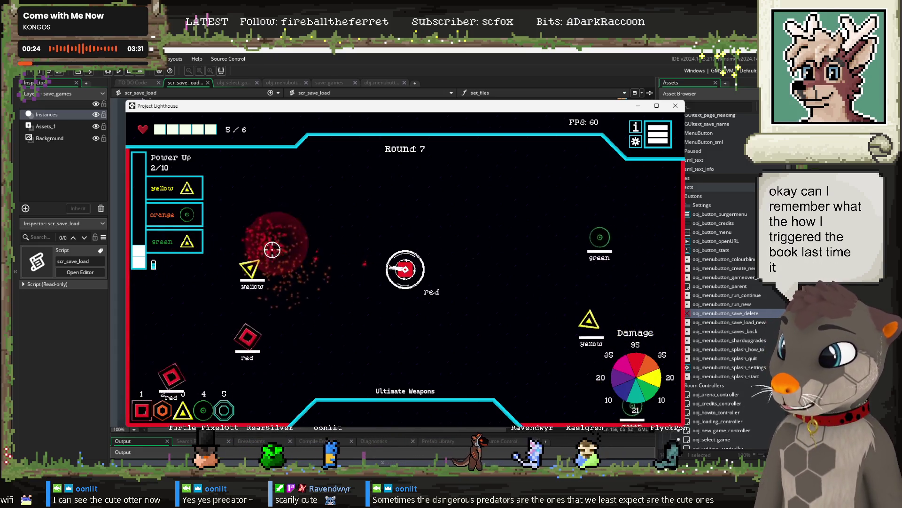
scroll(261, 277, "down", 1)
left_click(263, 275)
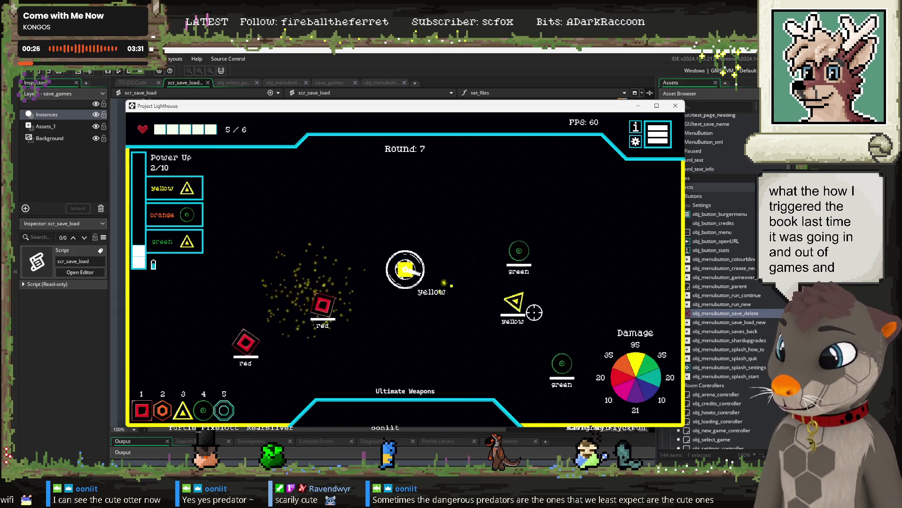
left_click(522, 290)
scroll(509, 256, "up", 1)
left_click(343, 298)
scroll(342, 298, "down", 1)
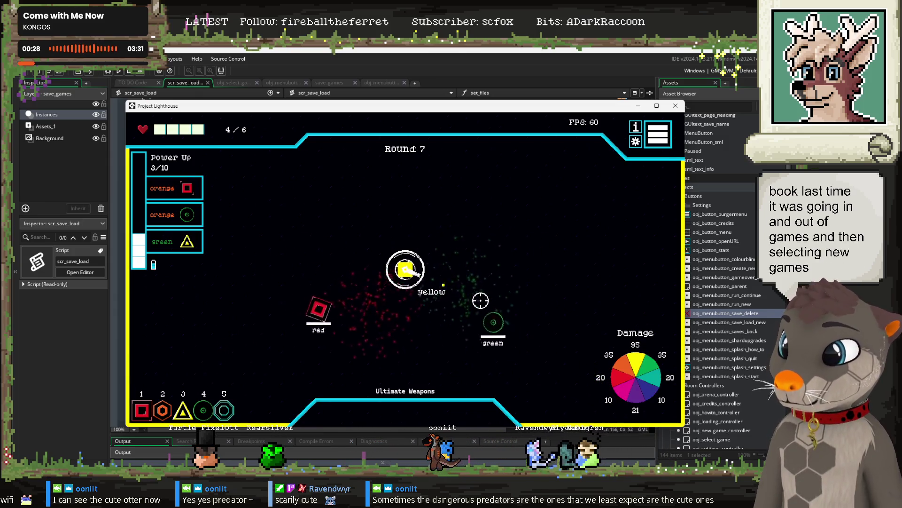
scroll(470, 310, "up", 1)
scroll(445, 300, "down", 1)
scroll(400, 291, "down", 1)
left_click(352, 282)
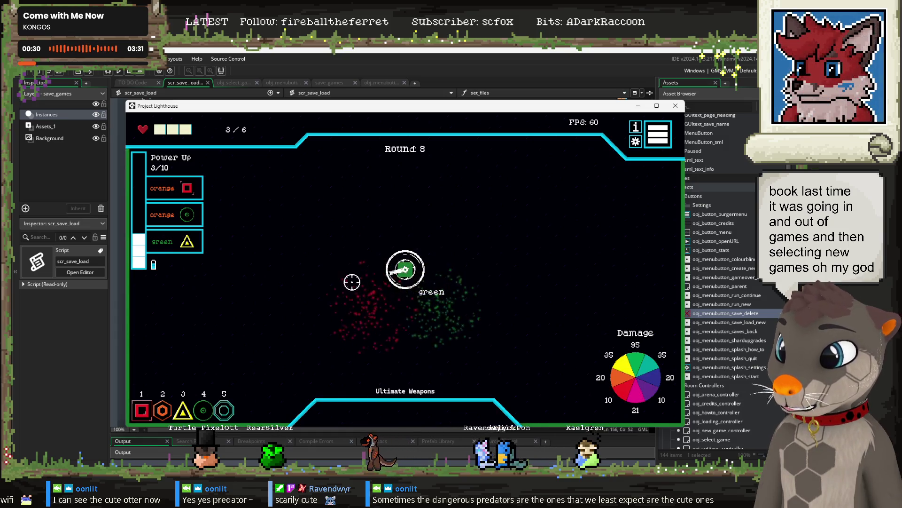
Survive to round 9 with a red power-up blast and open the save screen showing 31 shards.
scroll(379, 261, "up", 2)
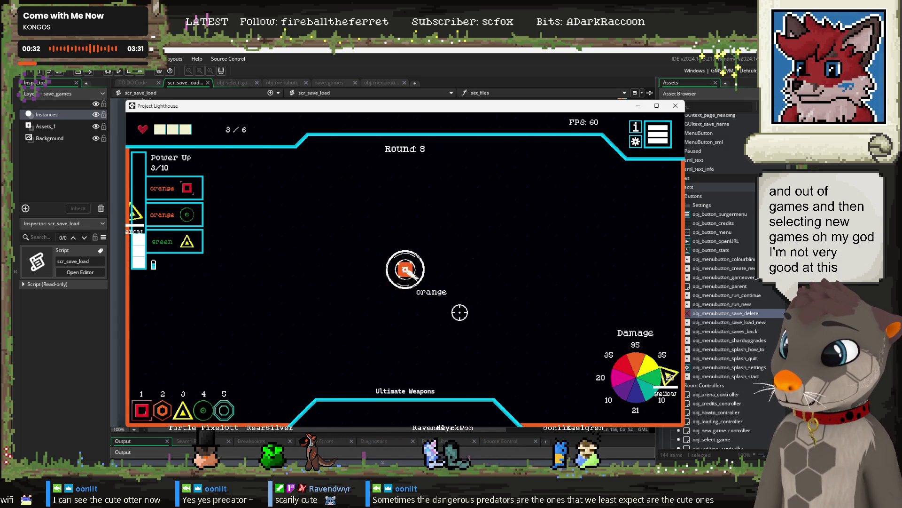
scroll(608, 349, "down", 2)
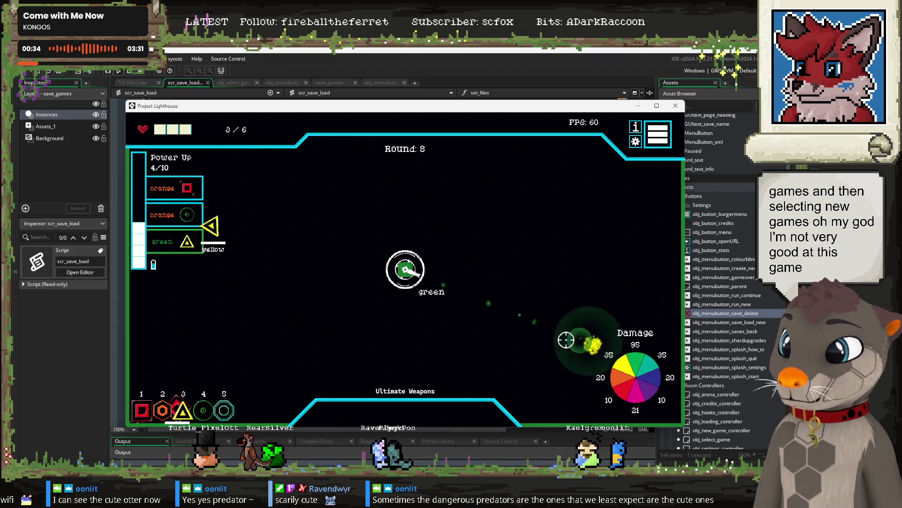
scroll(244, 250, "up", 2)
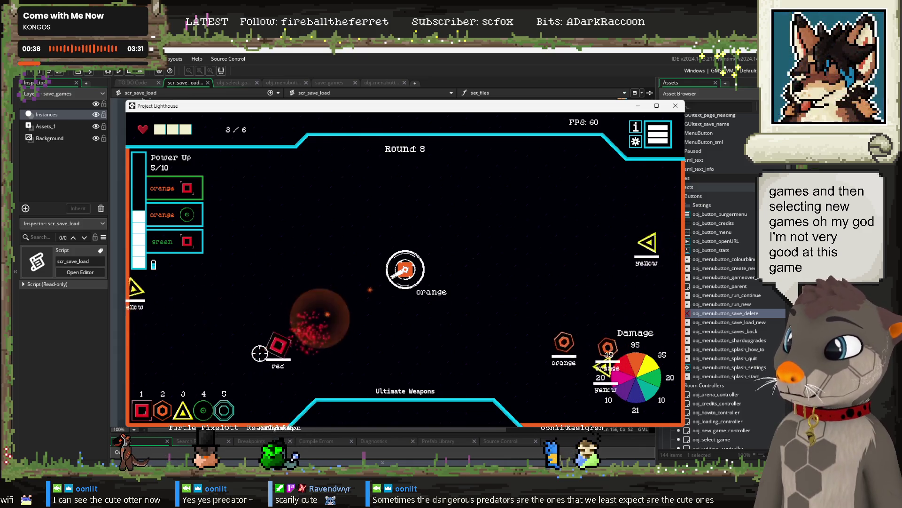
scroll(552, 346, "down", 2)
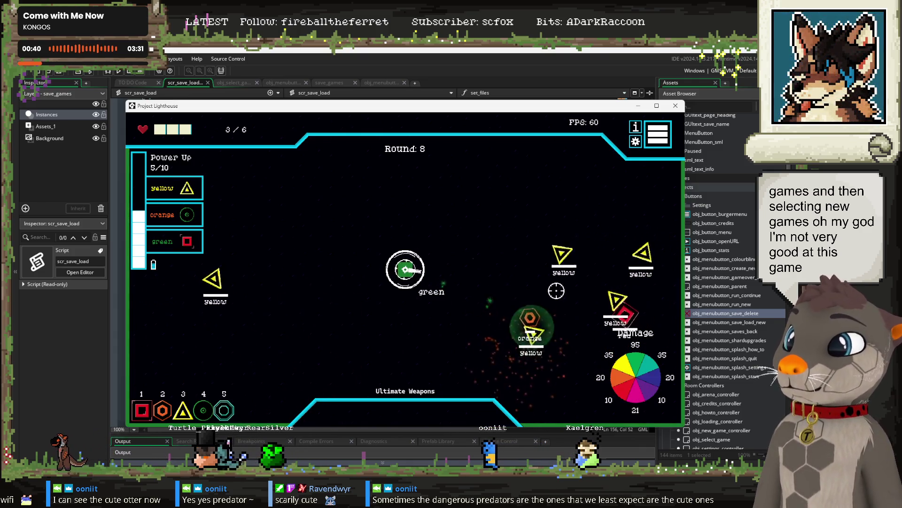
scroll(541, 306, "up", 1)
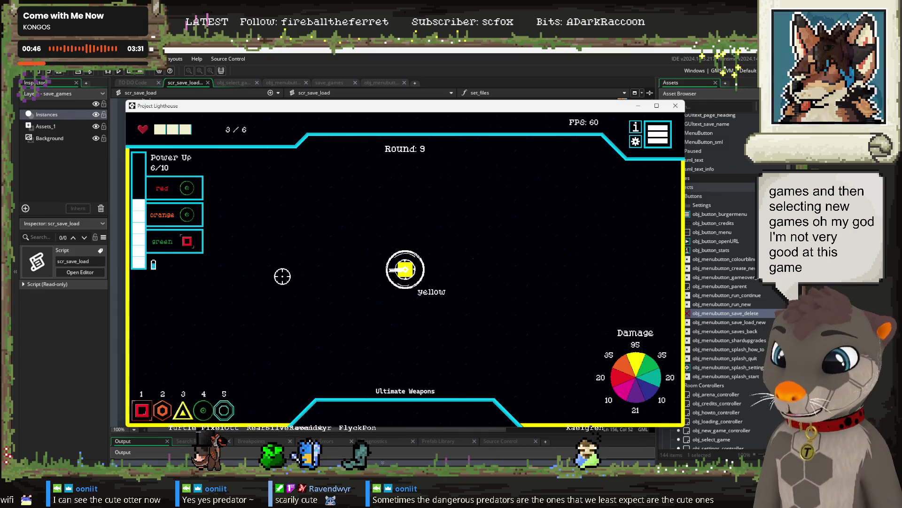
scroll(183, 308, "down", 1)
left_click(185, 310)
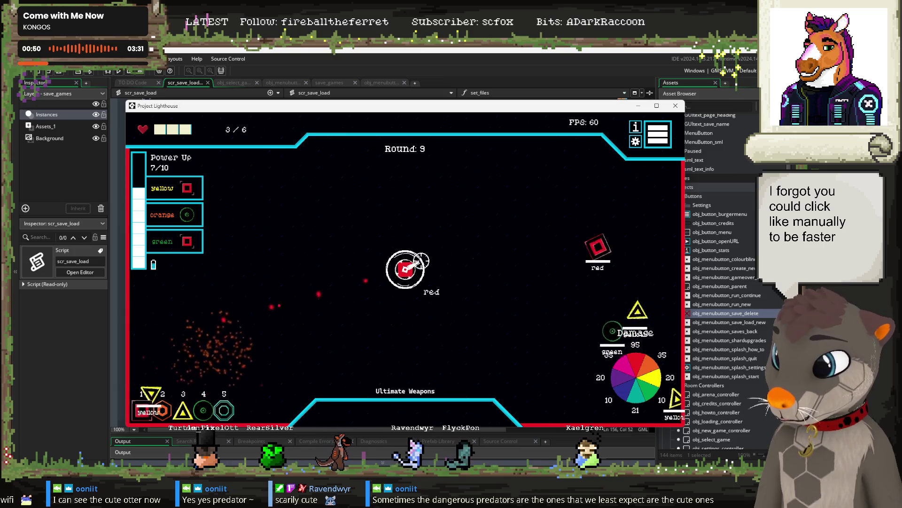
scroll(583, 296, "down", 1)
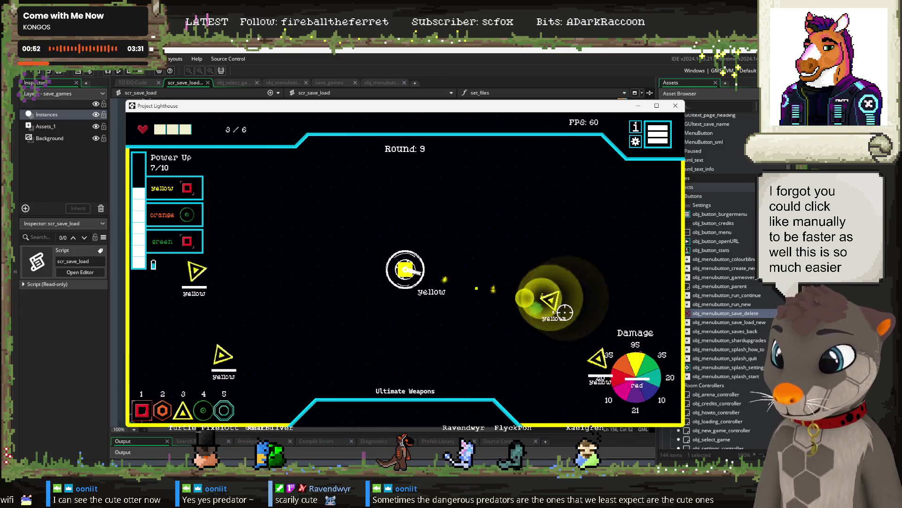
left_click(658, 141)
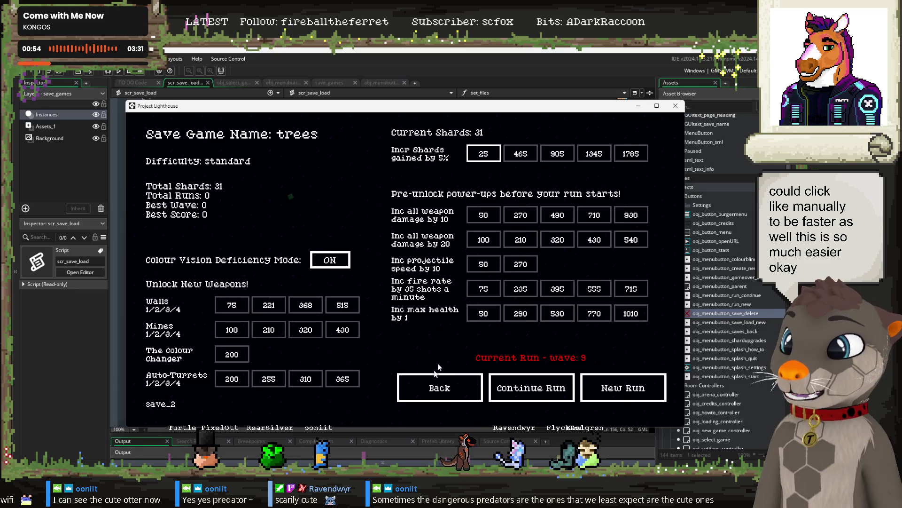
Start a new plink run, take perpendicular- and same-colour damage upgrades, and open its 6-shard save screen.
left_click(446, 383)
left_click(410, 327)
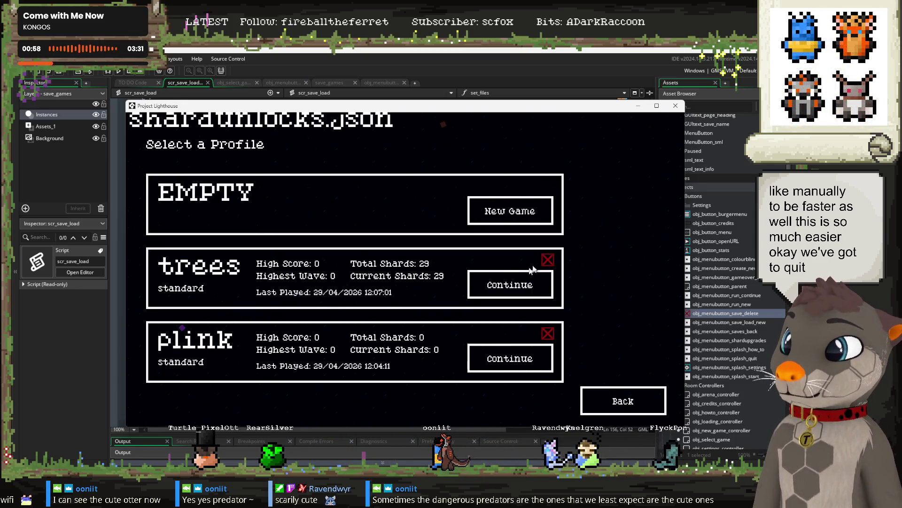
left_click(497, 361)
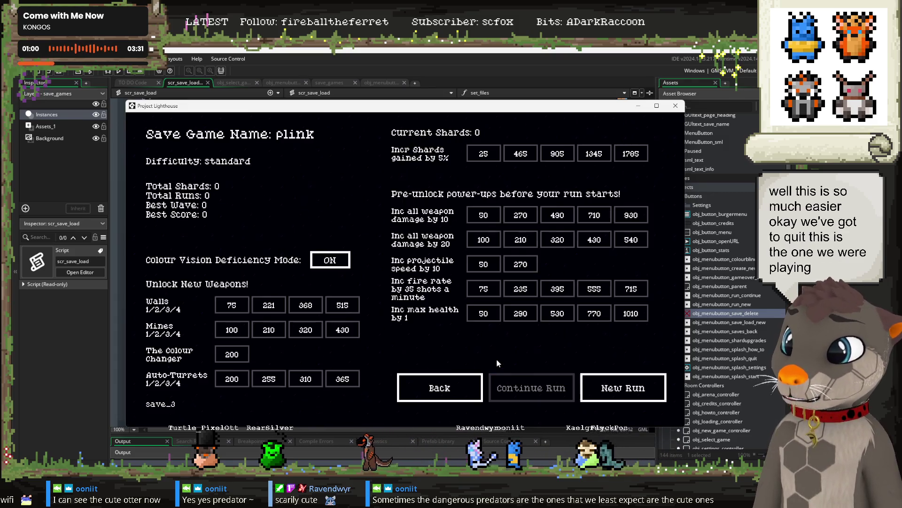
left_click(594, 382)
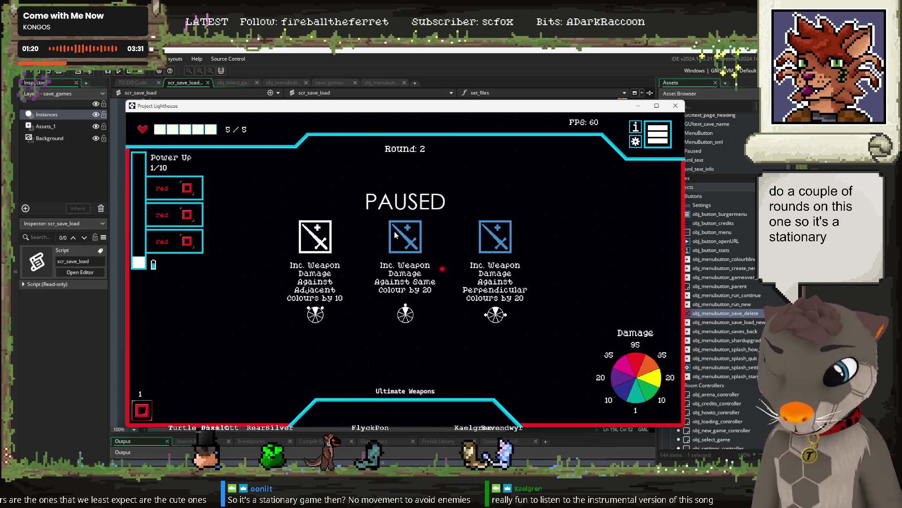
left_click(501, 237)
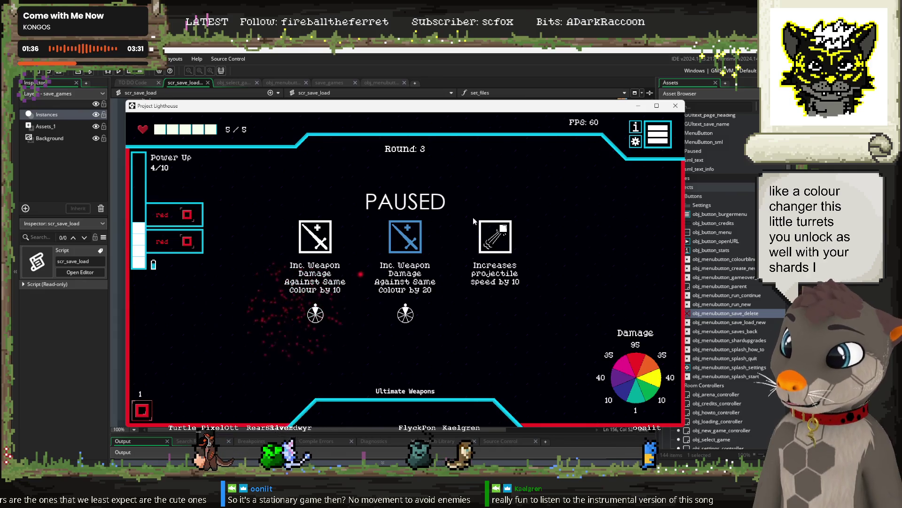
left_click(394, 237)
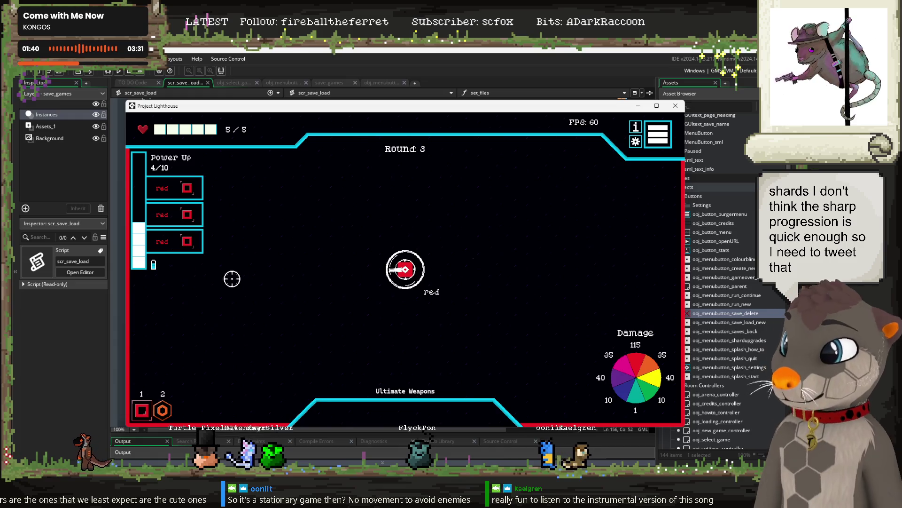
left_click(666, 138)
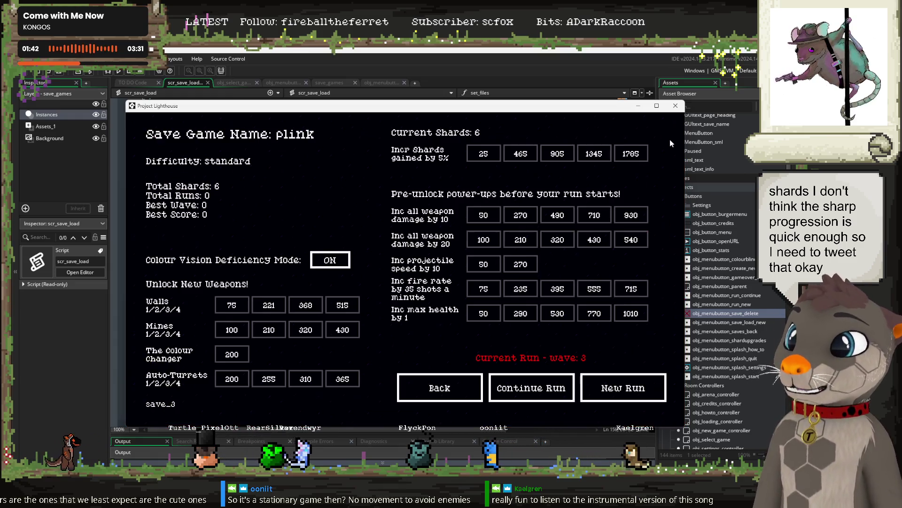
Launch a trees run, take the perpendicular-colour damage upgrade, and leave for the save screen.
left_click(428, 399)
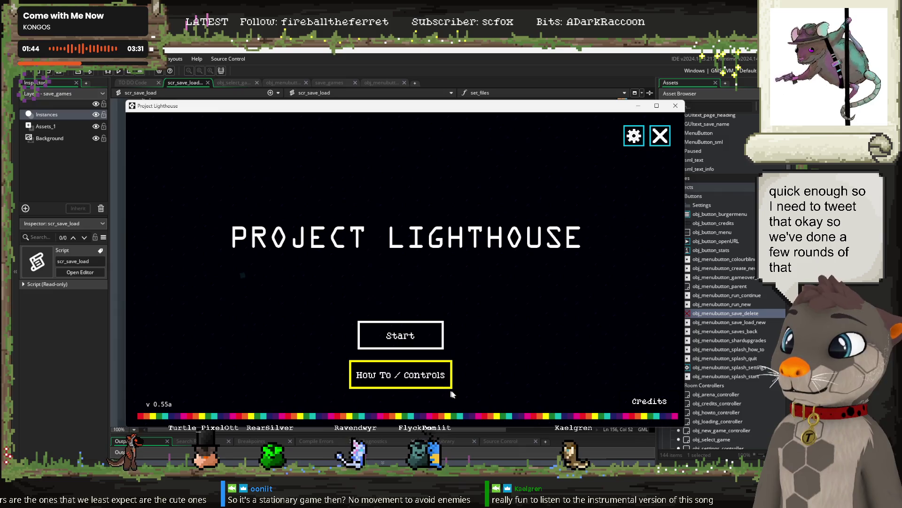
left_click(421, 347)
left_click(508, 291)
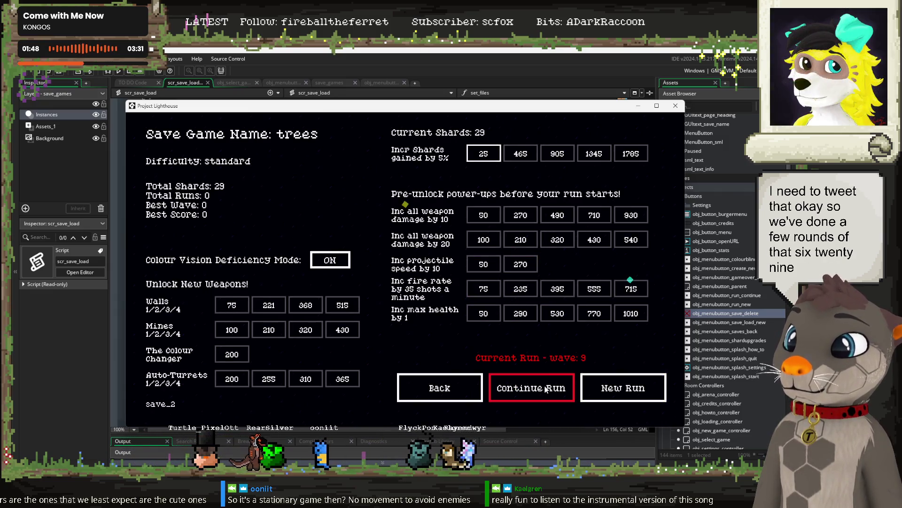
left_click(600, 390)
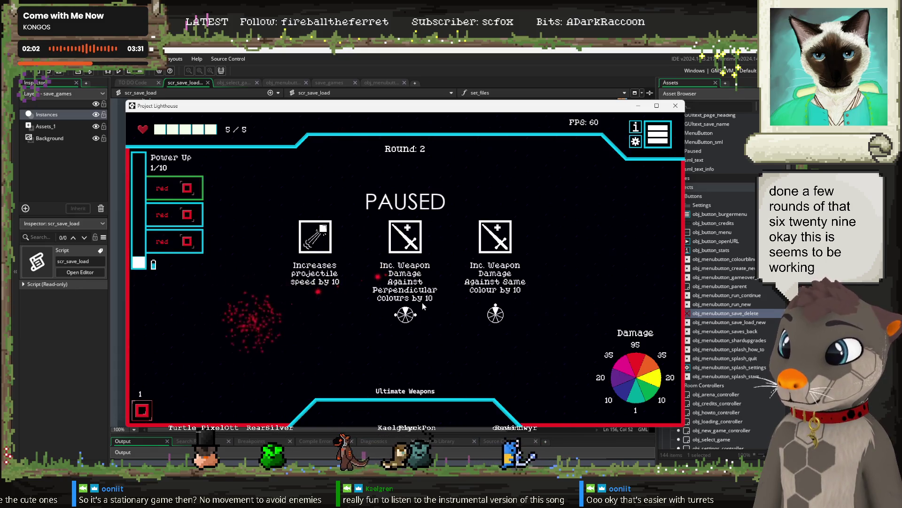
left_click(405, 236)
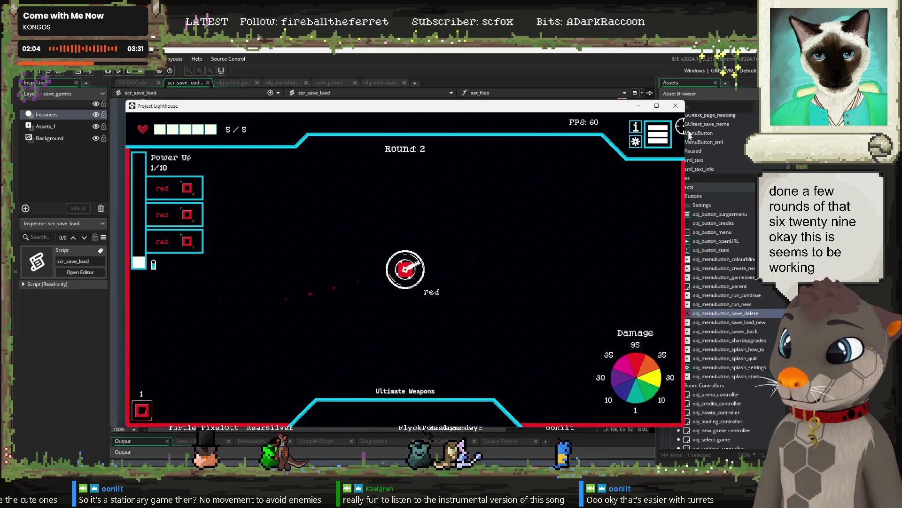
left_click(658, 134)
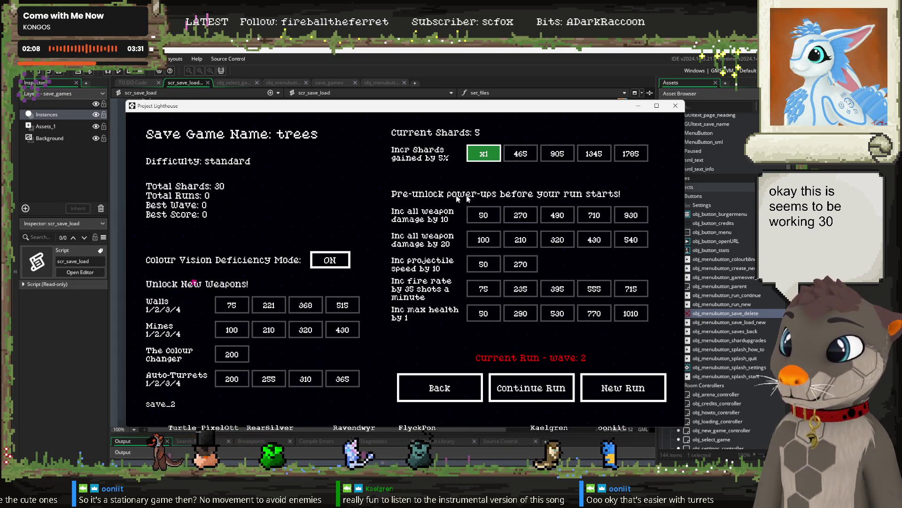
Continue the trees run from wave 2, take the adjacent-colour damage upgrade, and check the saved shards.
left_click(532, 398)
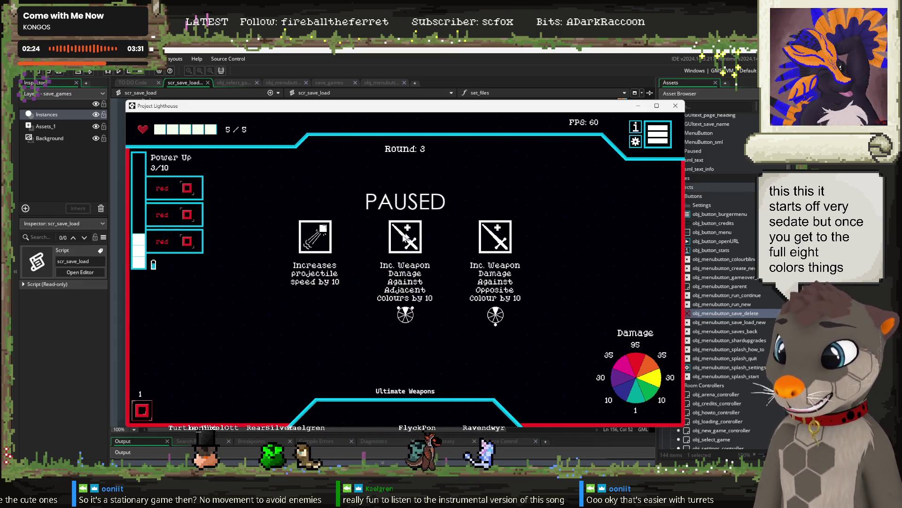
left_click(405, 237)
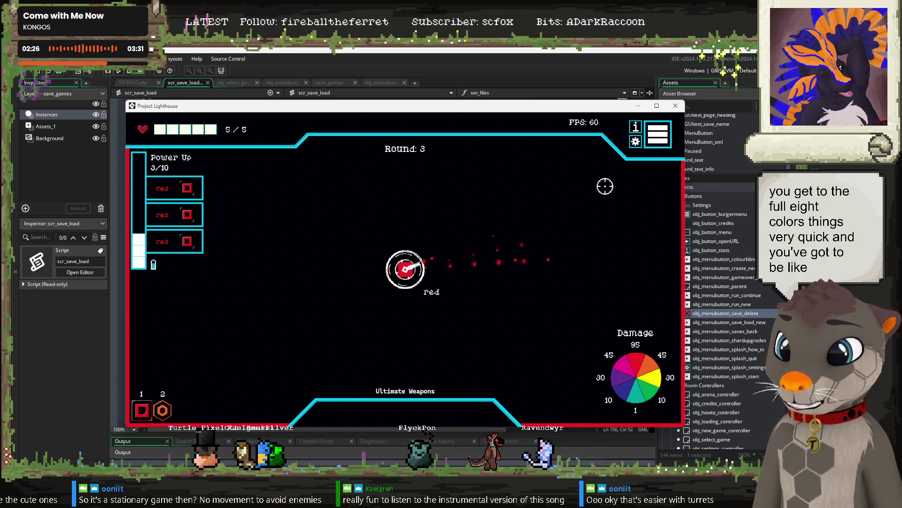
left_click(663, 136)
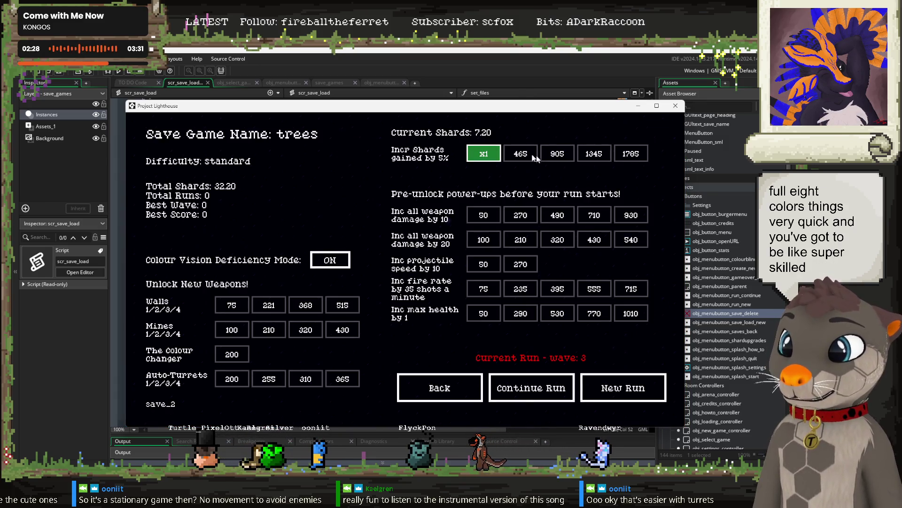
Continue plink's run from wave 3, take the upgrade raising two wheel colours to 50, and exit to the title screen.
left_click(454, 389)
left_click(407, 339)
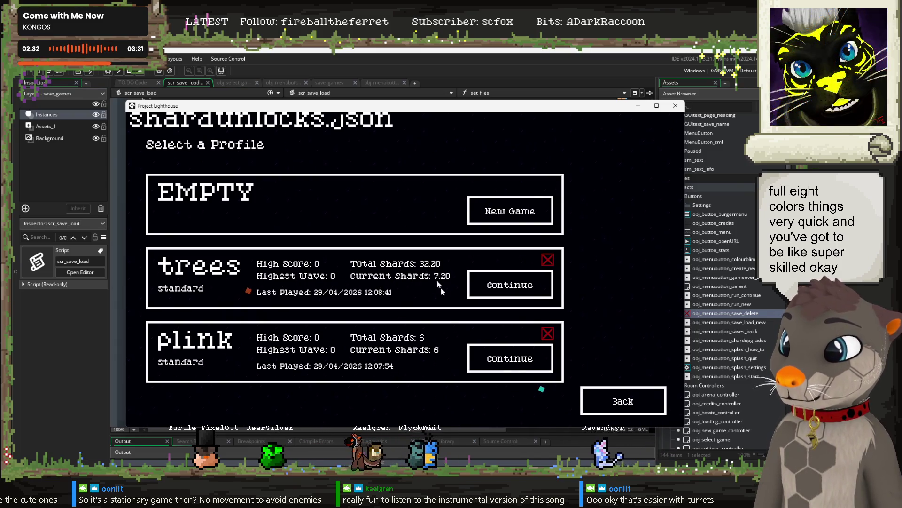
left_click(496, 360)
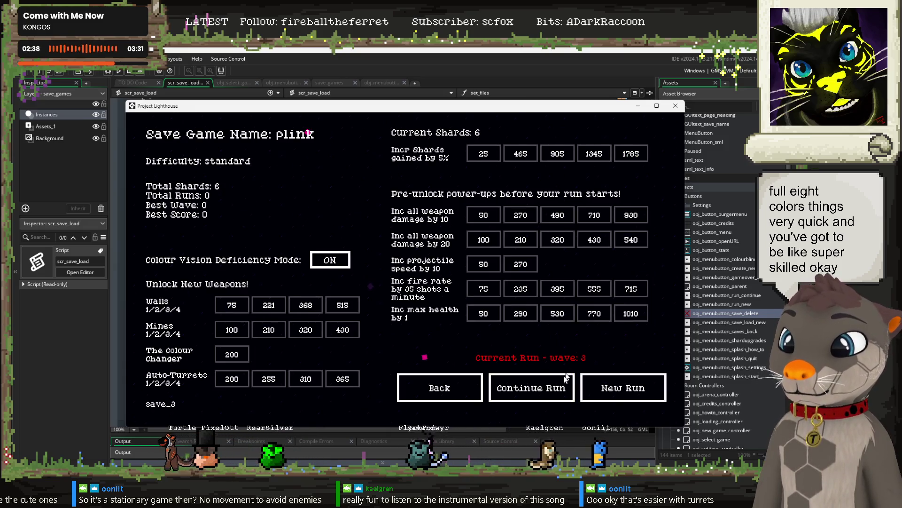
left_click(544, 392)
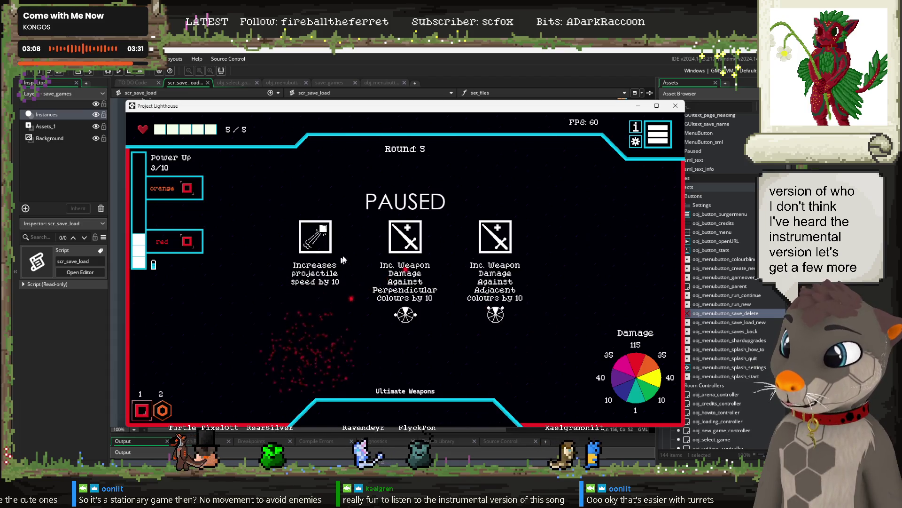
left_click(402, 245)
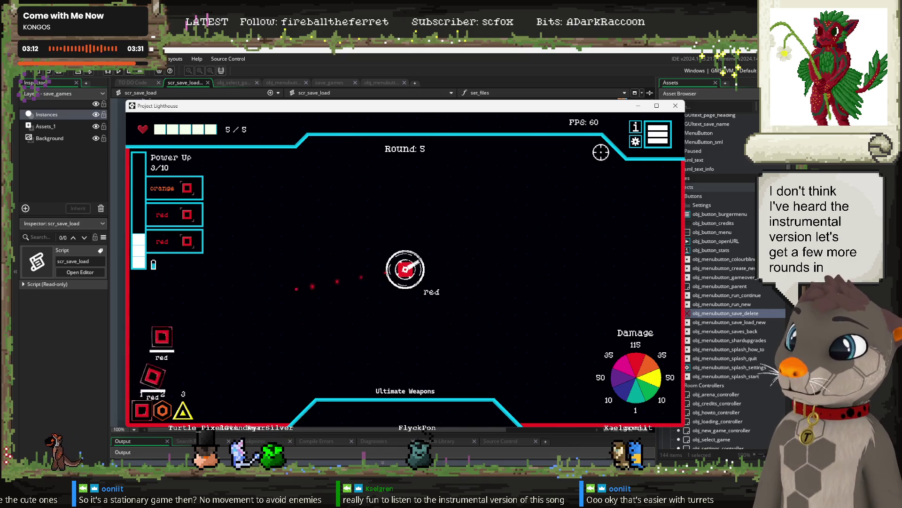
left_click(662, 136)
left_click(459, 381)
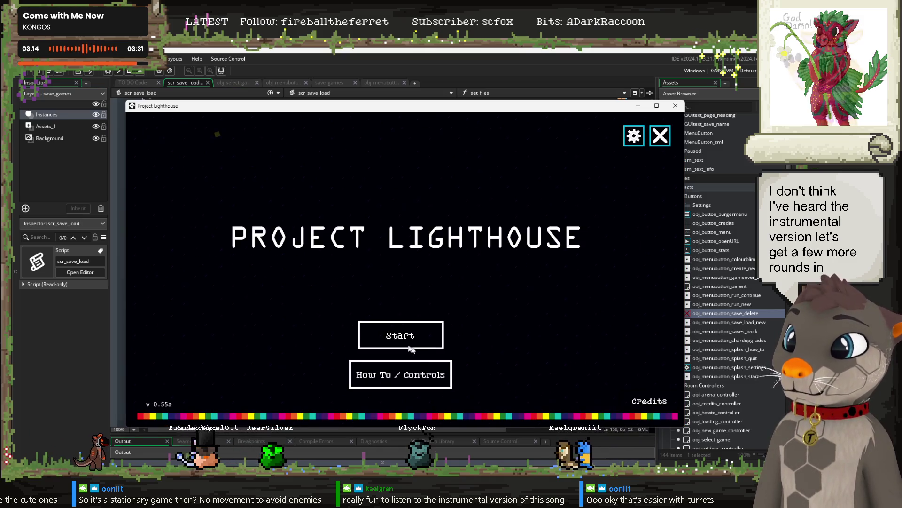
Compare the shard totals on the trees and plink profiles' save screens.
left_click(390, 336)
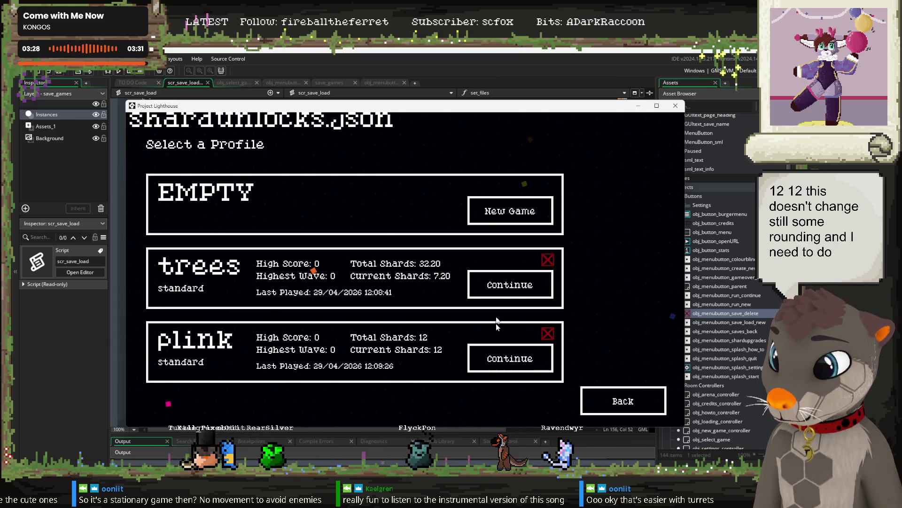
left_click(502, 288)
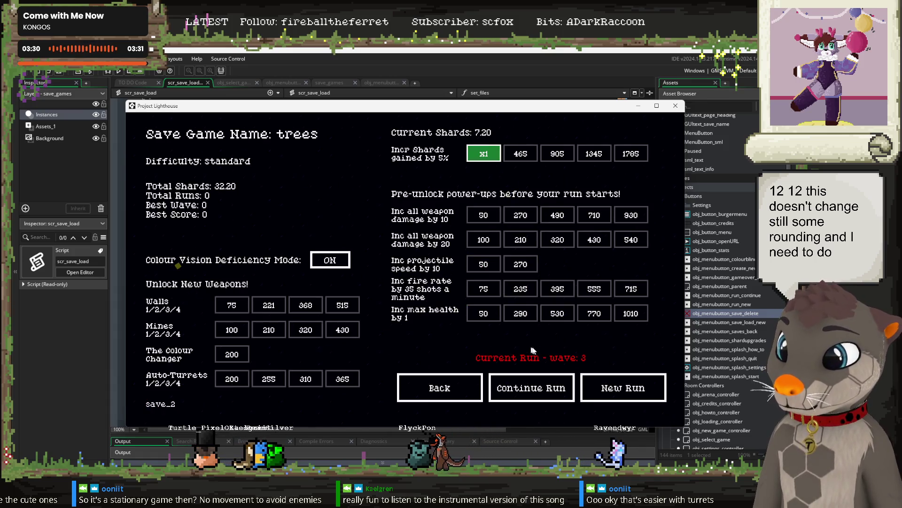
left_click(446, 384)
left_click(404, 335)
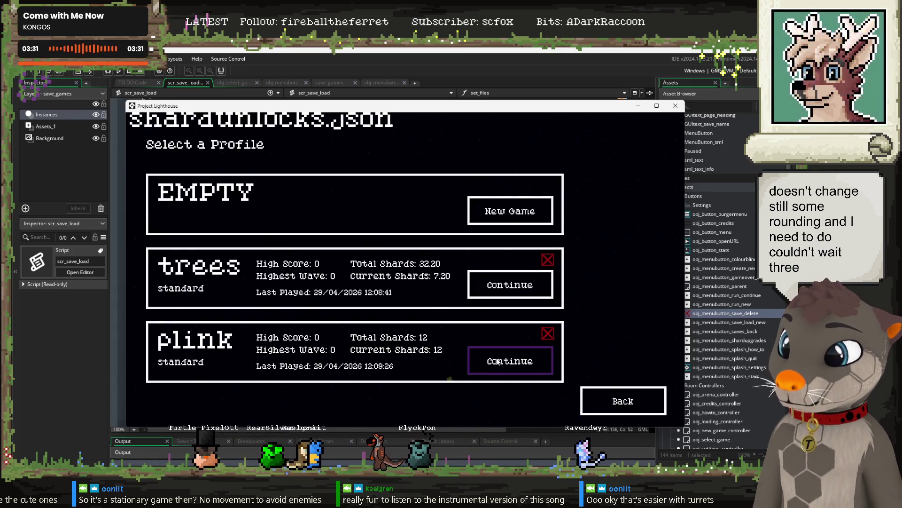
left_click(477, 369)
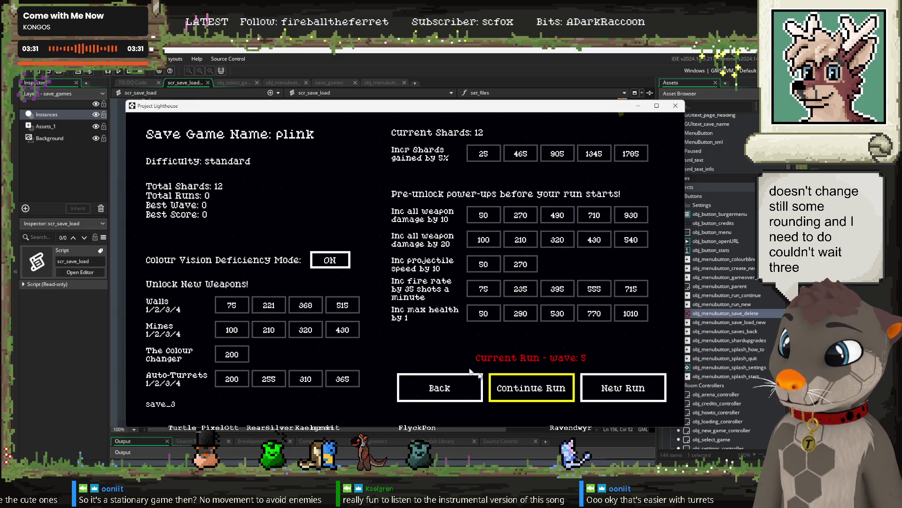
left_click(447, 395)
Resume the trees profile's saved run at round 3.
left_click(382, 342)
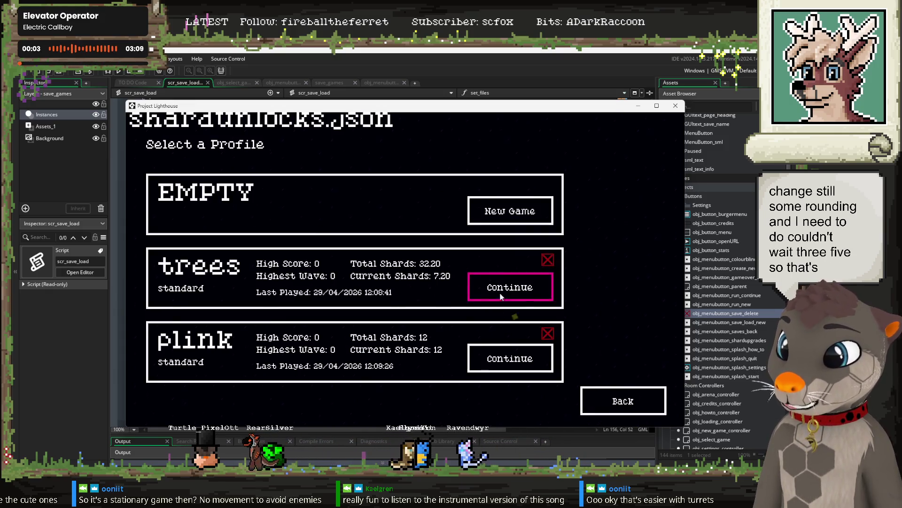
left_click(501, 296)
left_click(528, 387)
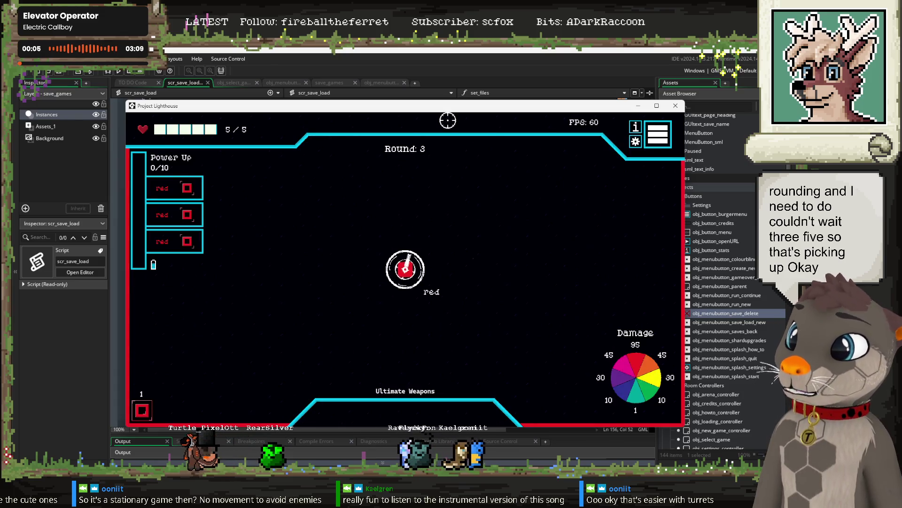
Shoot the incoming enemies from round 3 through round 8, ending at 4/5 health with 19.70 shards.
left_click(251, 236)
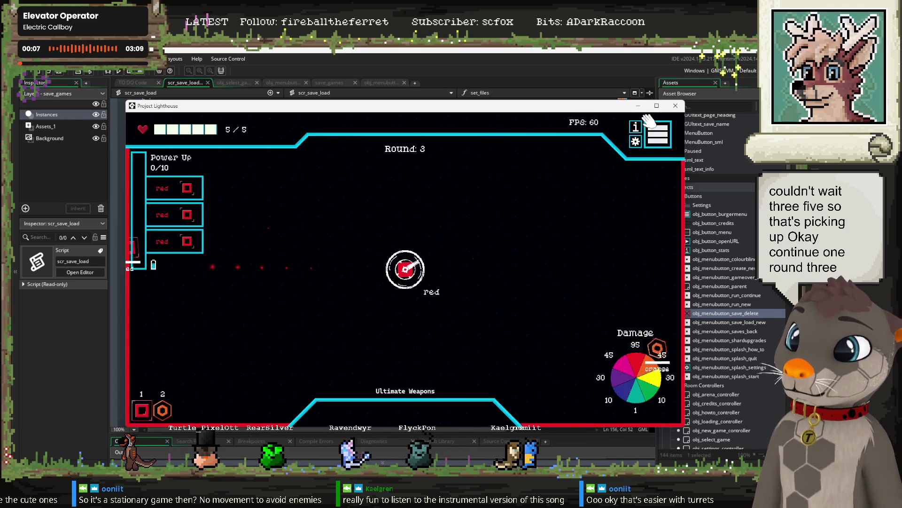
left_click(618, 339)
mouse_move(619, 339)
left_mouse_down()
mouse_move(576, 324)
mouse_move(629, 311)
mouse_move(554, 267)
mouse_move(272, 263)
mouse_move(281, 305)
mouse_move(296, 305)
mouse_move(268, 268)
mouse_move(530, 289)
mouse_move(555, 312)
mouse_move(532, 306)
mouse_move(454, 333)
mouse_move(311, 324)
mouse_move(276, 249)
mouse_move(298, 327)
mouse_move(306, 315)
left_mouse_up()
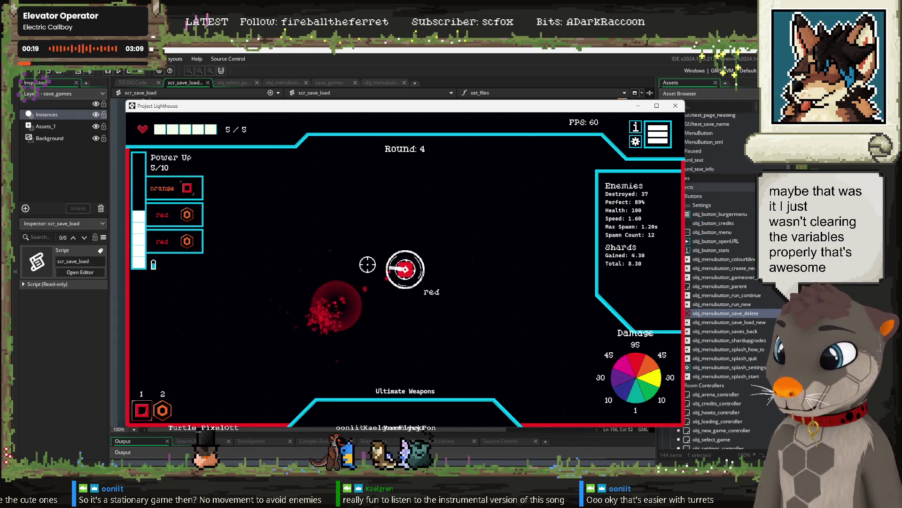
left_click_drag(367, 265, 519, 295)
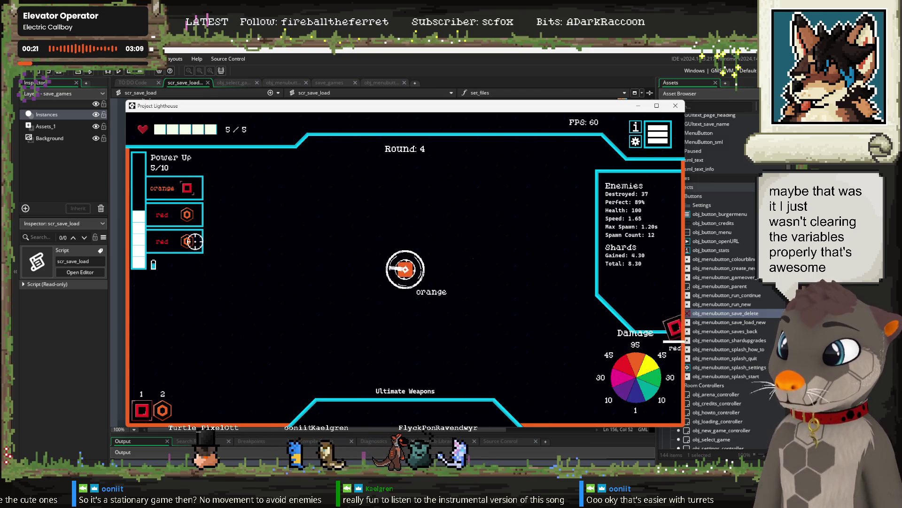
mouse_move(654, 313)
left_mouse_down()
mouse_move(613, 322)
mouse_move(147, 309)
mouse_move(226, 300)
mouse_move(242, 217)
mouse_move(257, 325)
mouse_move(274, 306)
mouse_move(572, 252)
mouse_move(274, 286)
mouse_move(263, 258)
mouse_move(308, 314)
mouse_move(300, 283)
mouse_move(323, 292)
mouse_move(511, 255)
mouse_move(292, 268)
mouse_move(361, 287)
left_mouse_up()
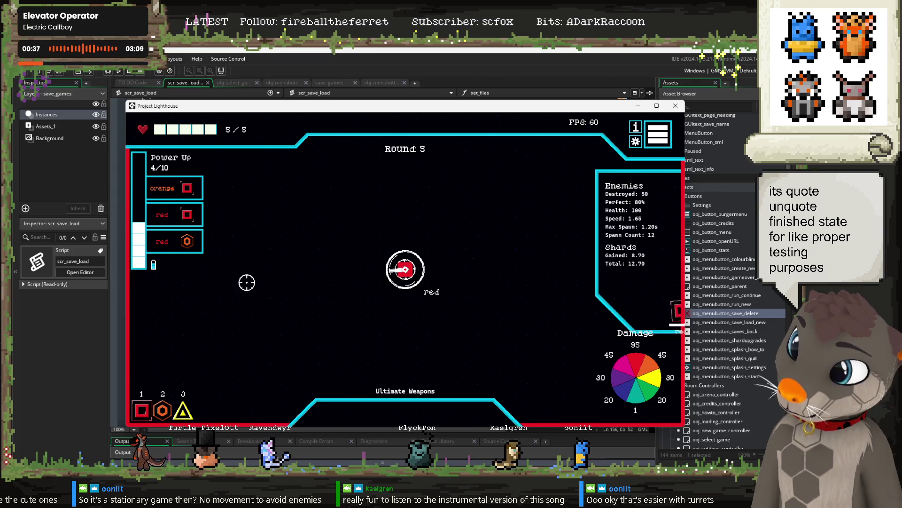
mouse_move(646, 297)
left_mouse_down()
mouse_move(597, 299)
mouse_move(611, 329)
mouse_move(574, 367)
mouse_move(545, 319)
mouse_move(376, 314)
mouse_move(242, 263)
mouse_move(301, 281)
mouse_move(520, 252)
mouse_move(493, 277)
left_mouse_up()
mouse_move(563, 338)
left_mouse_down()
mouse_move(529, 306)
mouse_move(540, 307)
left_mouse_up()
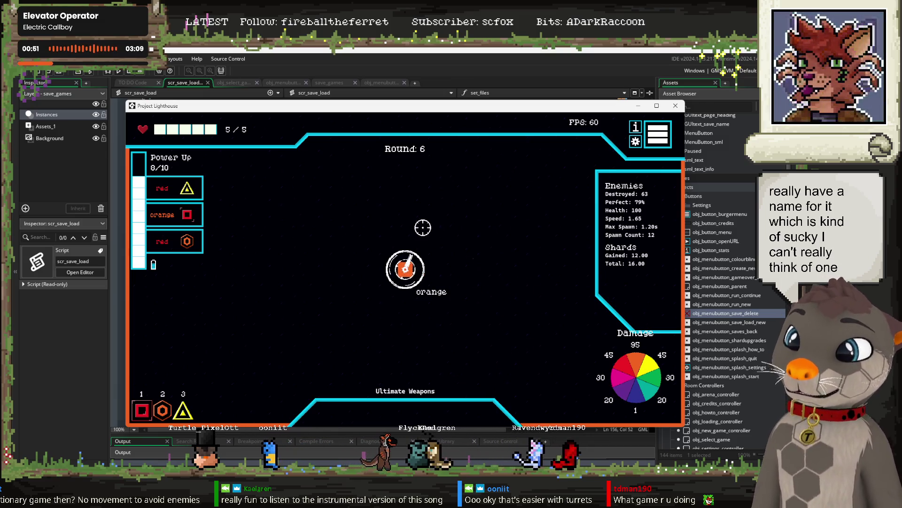
left_click_drag(445, 220, 531, 237)
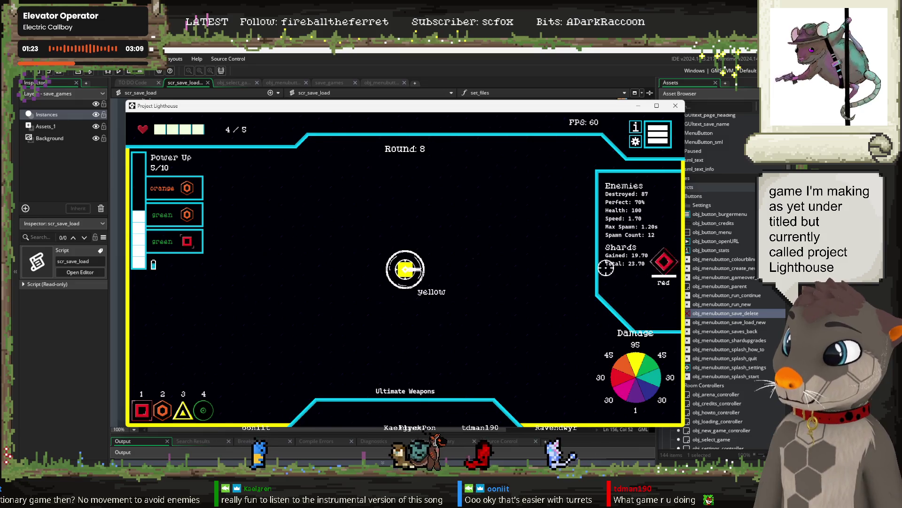
Cycle turret colours through the rounds, then take 'Inc. Weapon Damage Against Same Colour by 10'.
scroll(643, 262, "down", 2)
scroll(649, 213, "up", 3)
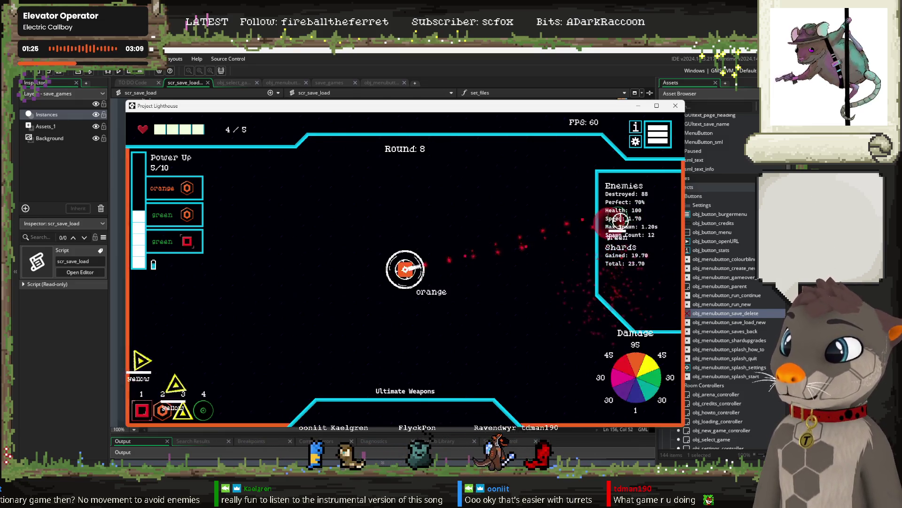
scroll(655, 300, "down", 1)
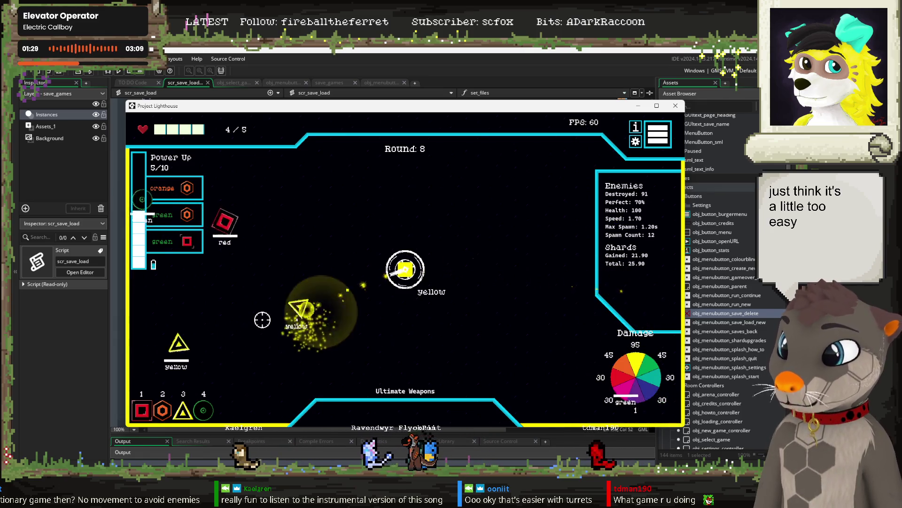
scroll(255, 233, "down", 2)
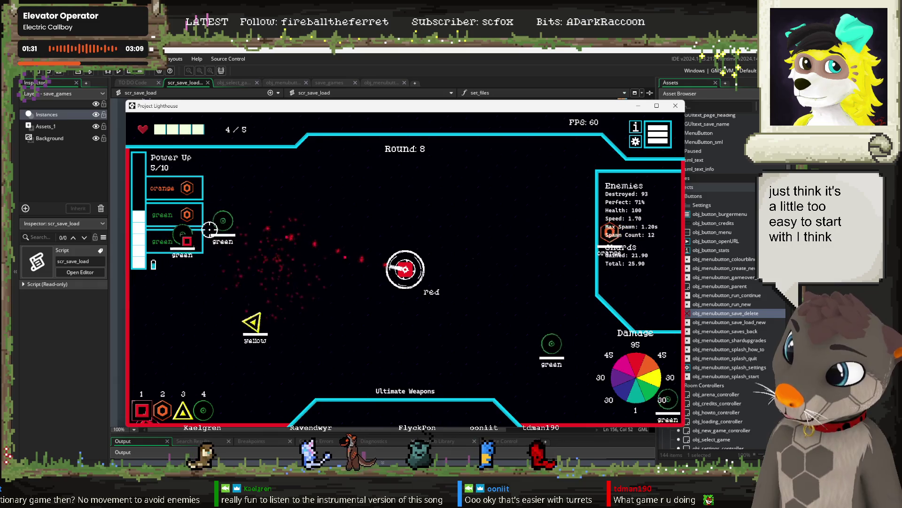
scroll(207, 235, "up", 1)
scroll(474, 301, "up", 2)
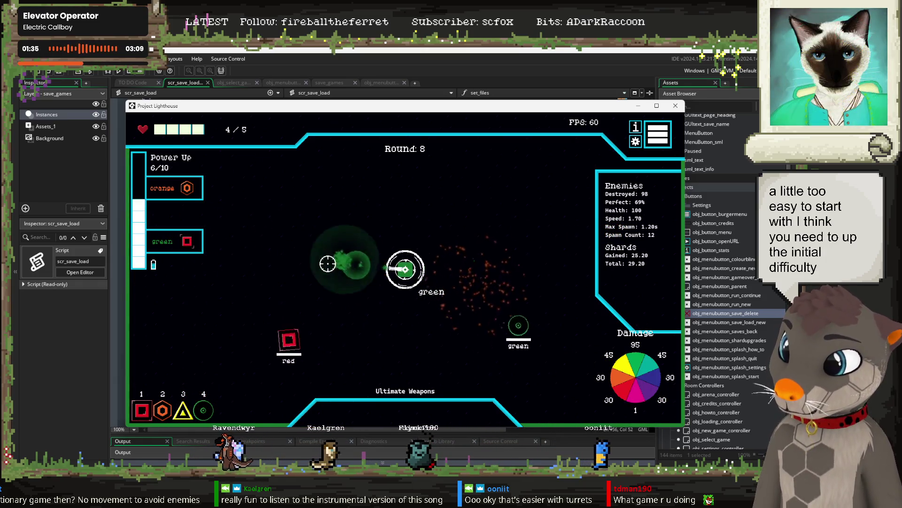
scroll(372, 326, "down", 3)
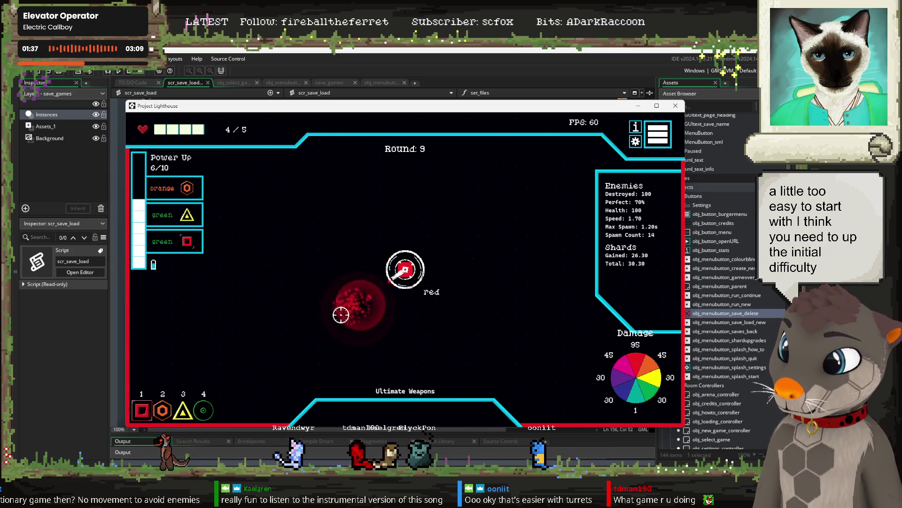
scroll(273, 259, "up", 2)
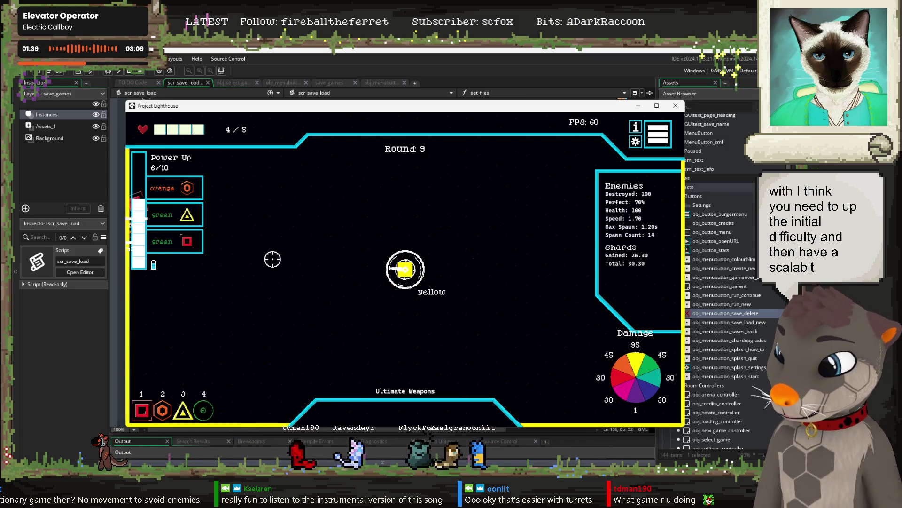
scroll(207, 240, "down", 1)
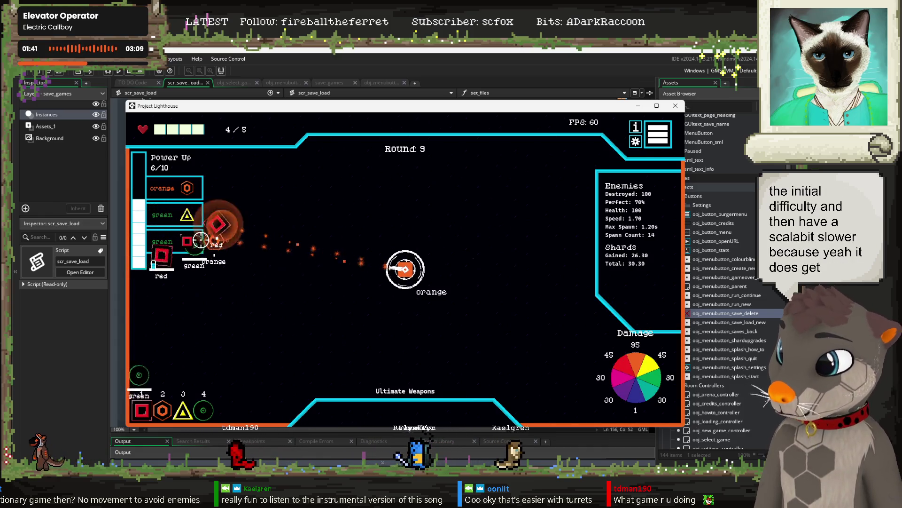
scroll(200, 233, "up", 2)
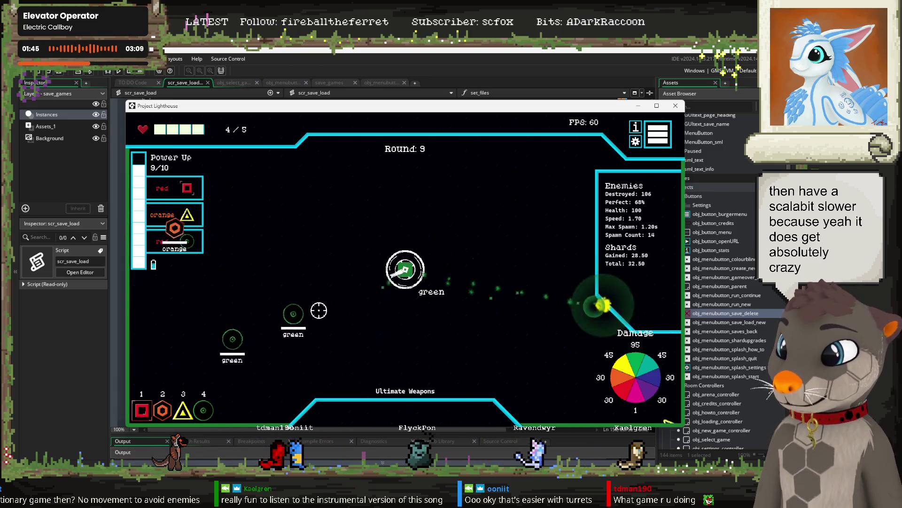
scroll(246, 250, "down", 2)
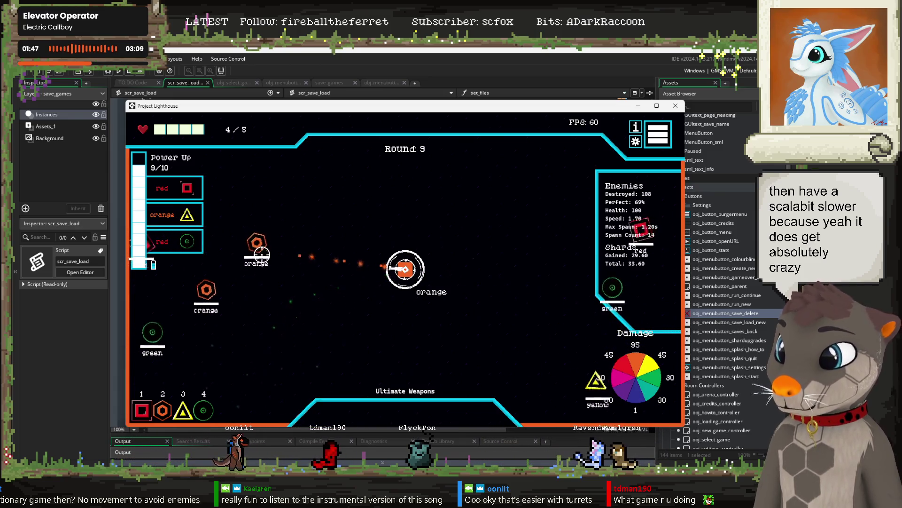
scroll(565, 288, "up", 2)
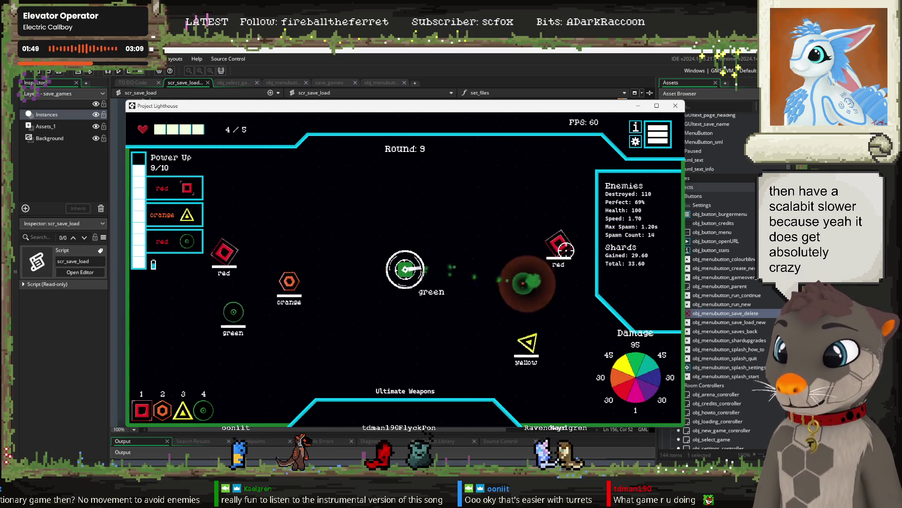
scroll(329, 277, "down", 3)
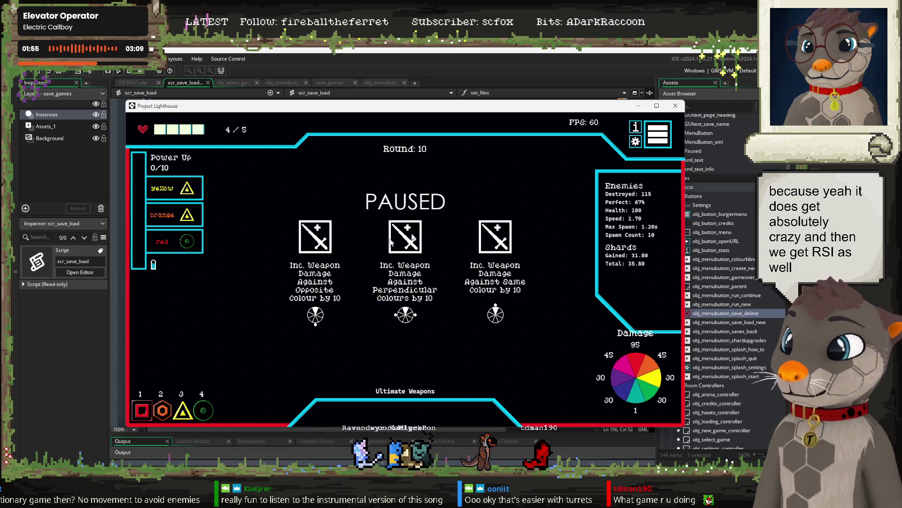
left_click(497, 237)
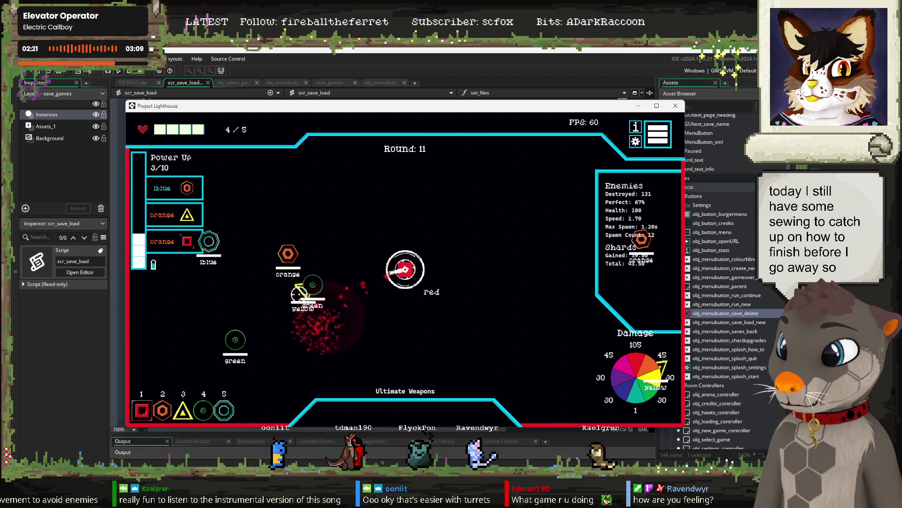
Leave the run and view the trees profile's save screen.
key("Escape")
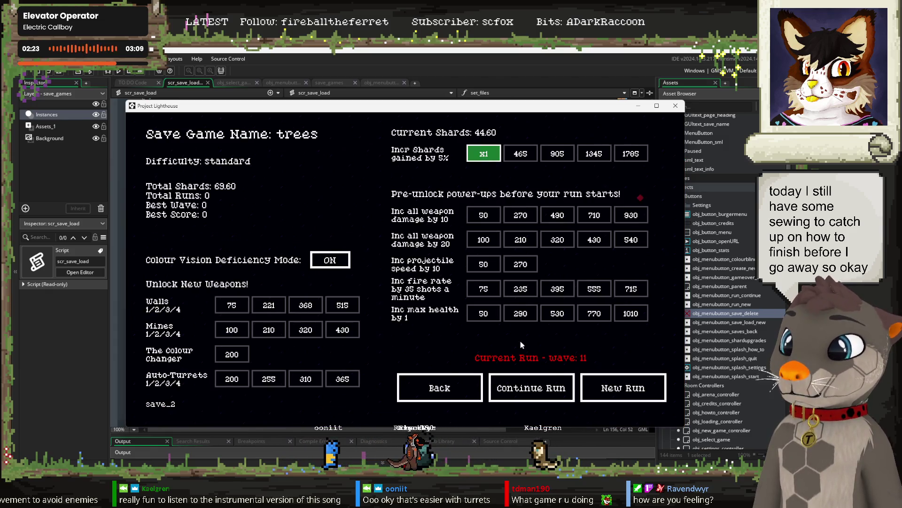
left_click(429, 392)
left_click(416, 335)
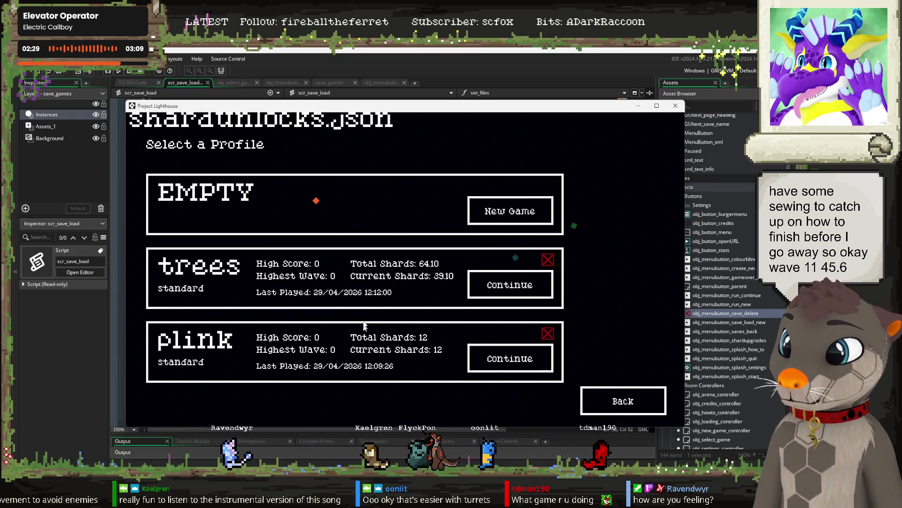
left_click(500, 288)
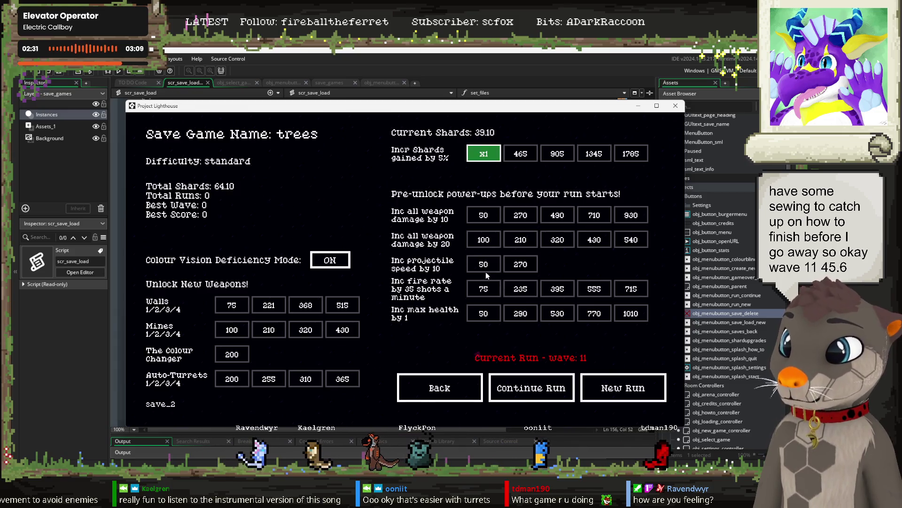
left_click(434, 393)
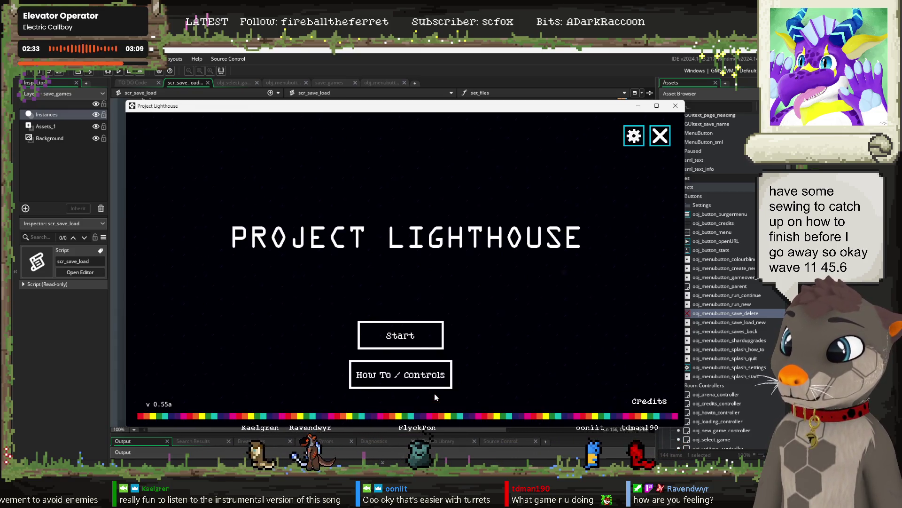
Recheck the trees shard totals, then view the plink profile's save screen.
left_click(411, 334)
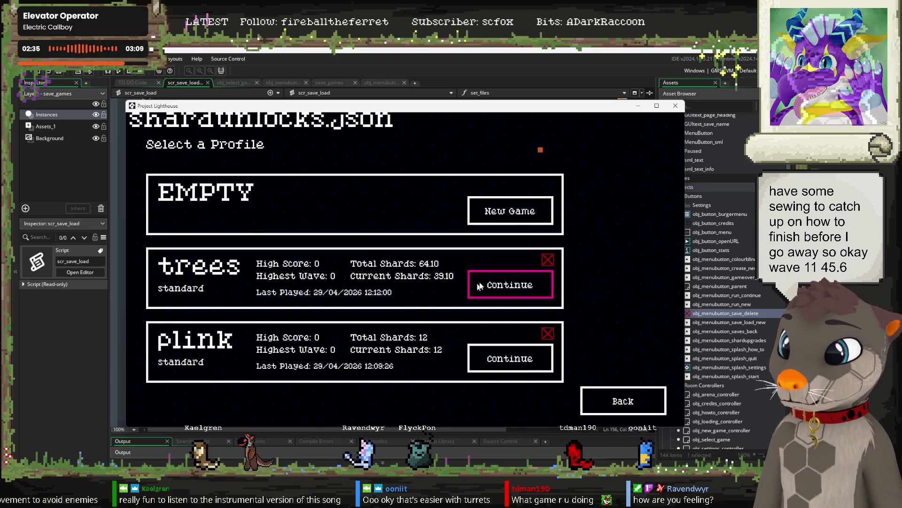
left_click(487, 285)
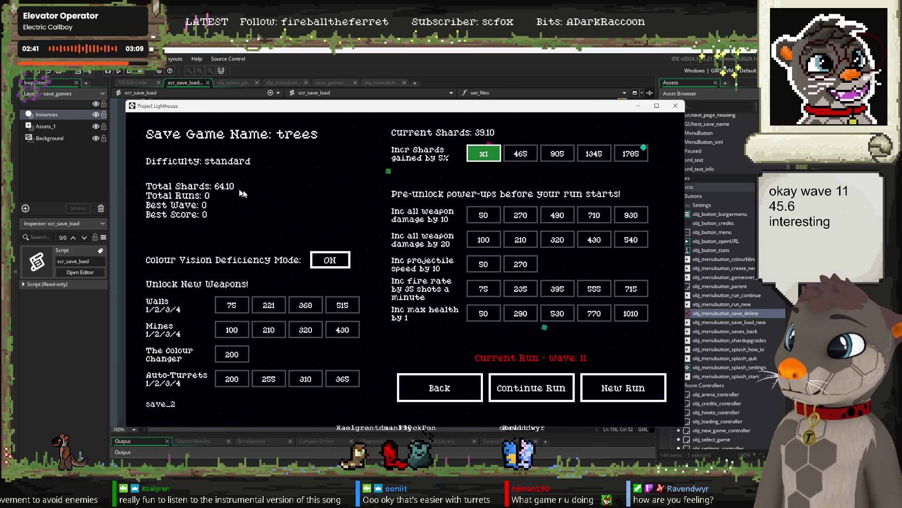
left_click(431, 390)
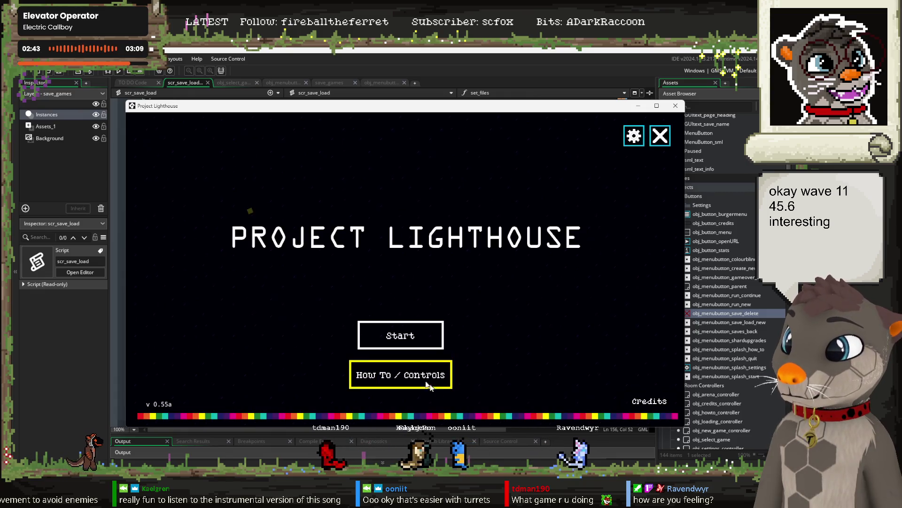
left_click(406, 348)
left_click(513, 358)
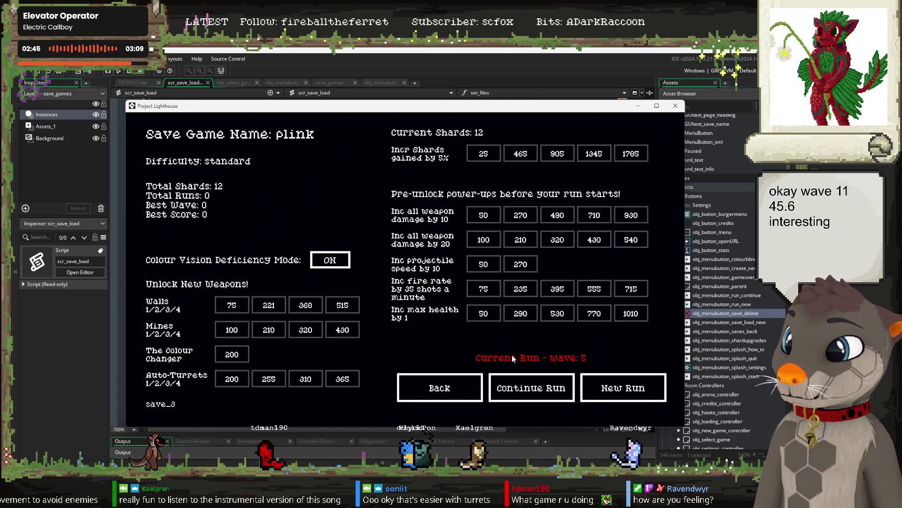
left_click(459, 377)
Resume the trees run, which now shows 64.10 total shards, at round 11.
left_click(416, 339)
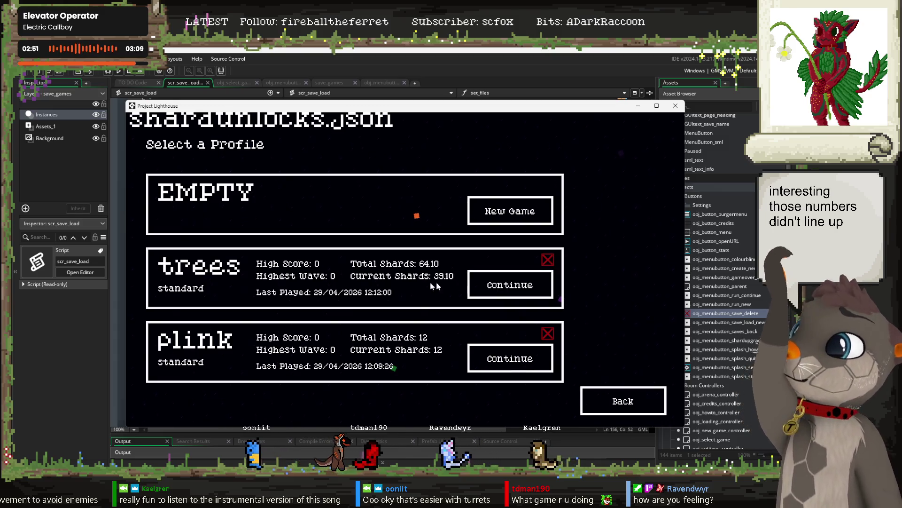
left_click(489, 285)
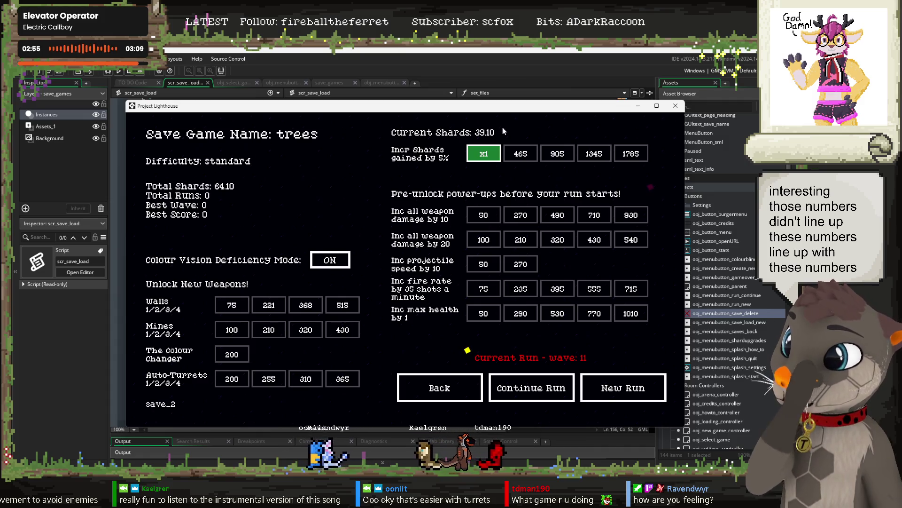
left_click(514, 376)
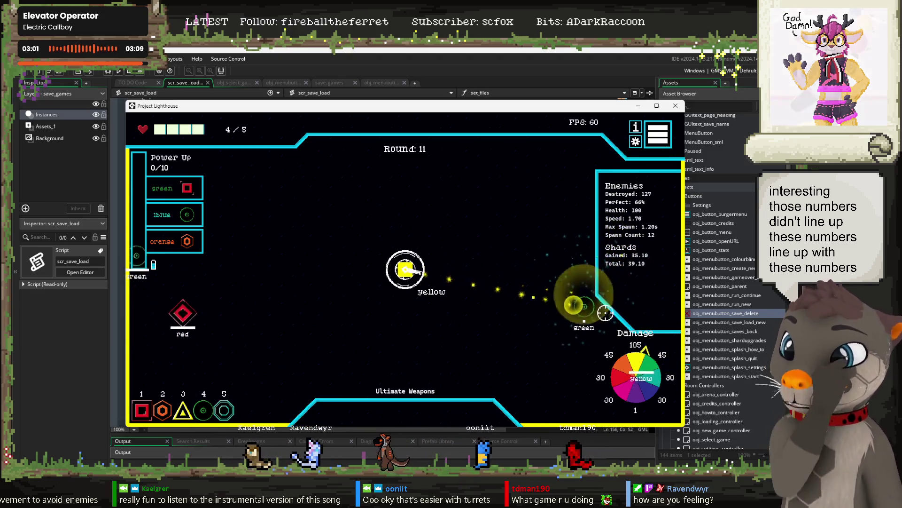
Keep switching turret colours from round 11 into round 13, reaching 40.60 shards and a sixth weapon.
scroll(607, 329, "up", 2)
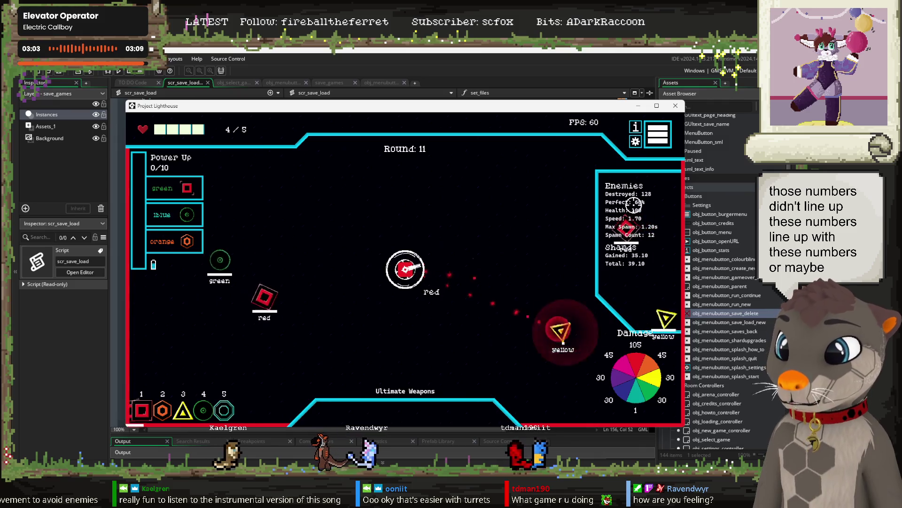
scroll(283, 264, "down", 2)
scroll(301, 247, "up", 1)
scroll(329, 254, "down", 1)
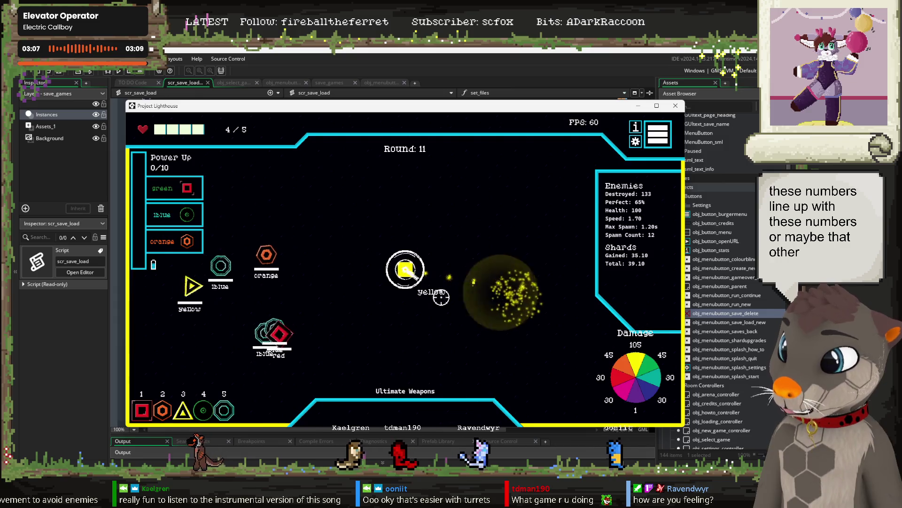
scroll(333, 262, "up", 1)
scroll(302, 303, "down", 2)
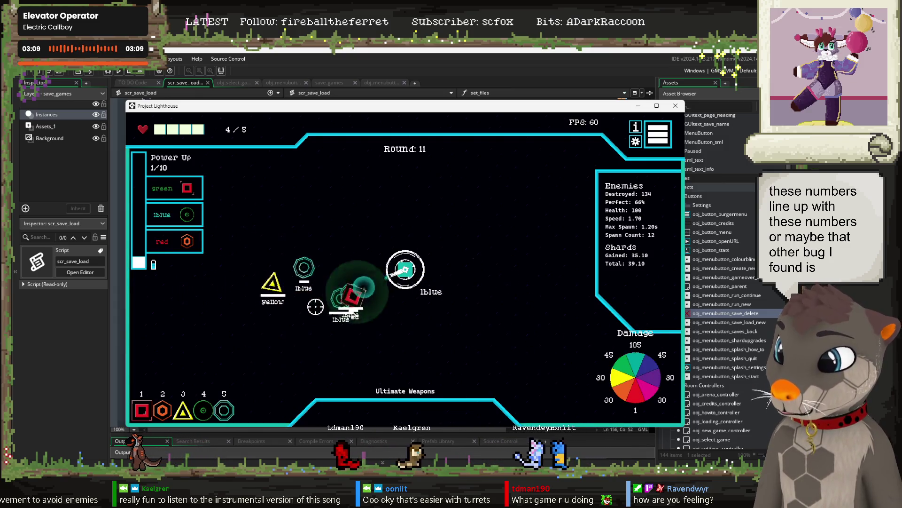
scroll(329, 291, "up", 3)
scroll(334, 280, "down", 2)
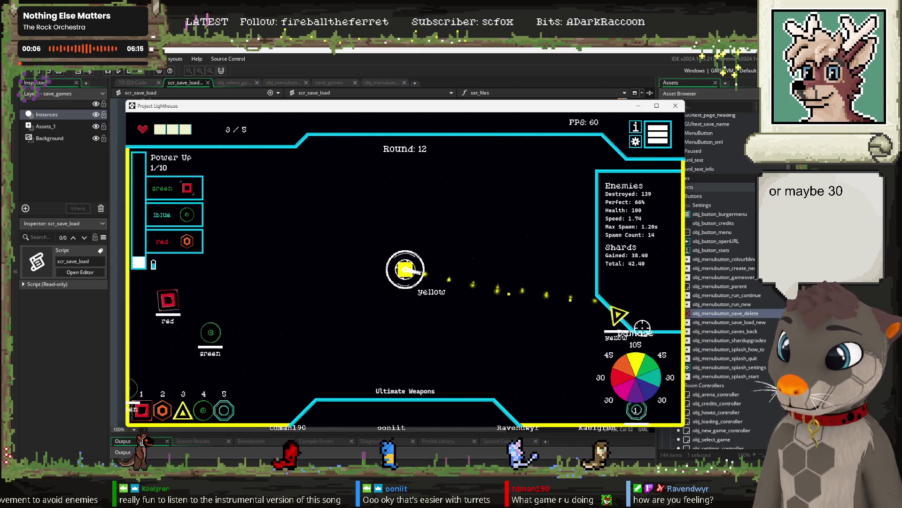
scroll(517, 335, "down", 1)
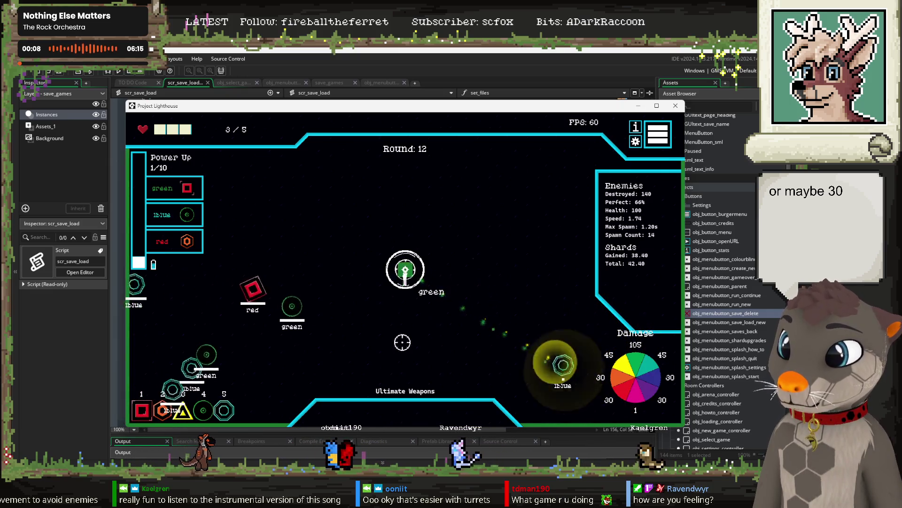
scroll(278, 316, "up", 1)
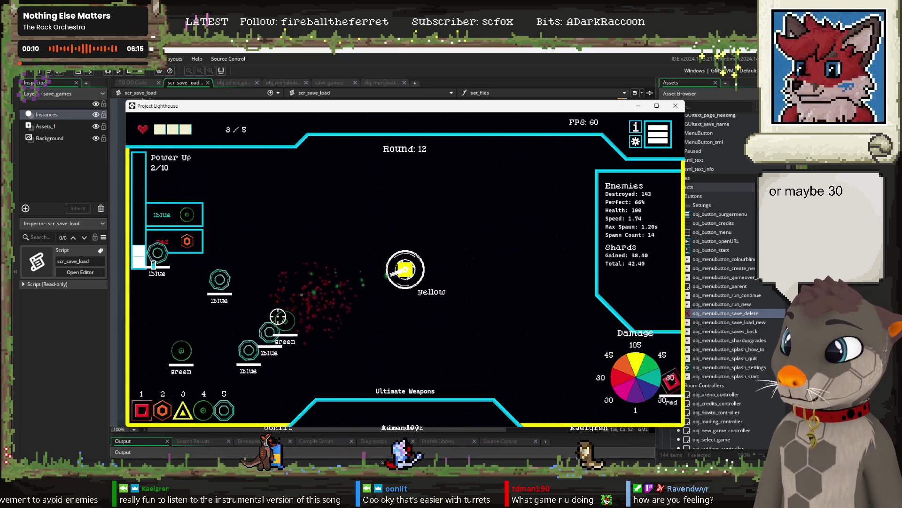
scroll(285, 308, "down", 1)
scroll(294, 293, "down", 1)
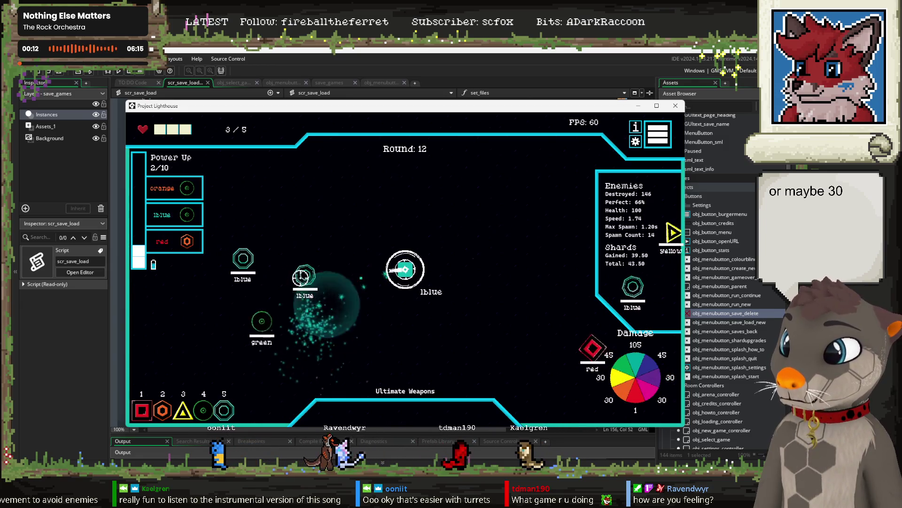
scroll(310, 301, "up", 1)
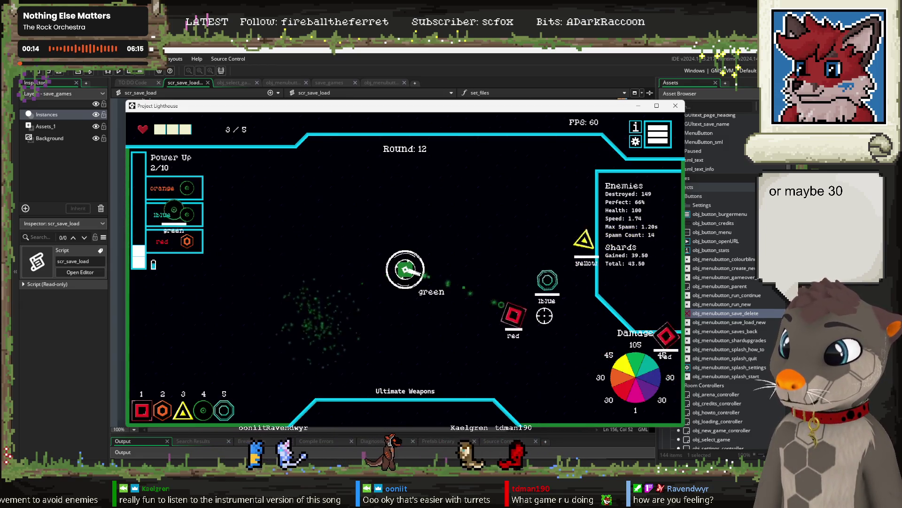
scroll(544, 315, "up", 3)
scroll(532, 273, "up", 1)
scroll(530, 261, "up", 2)
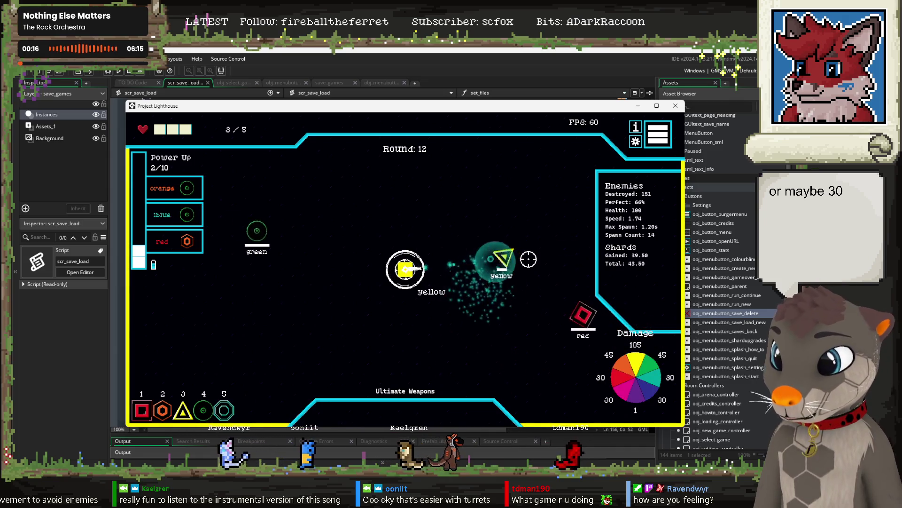
scroll(521, 302, "up", 2)
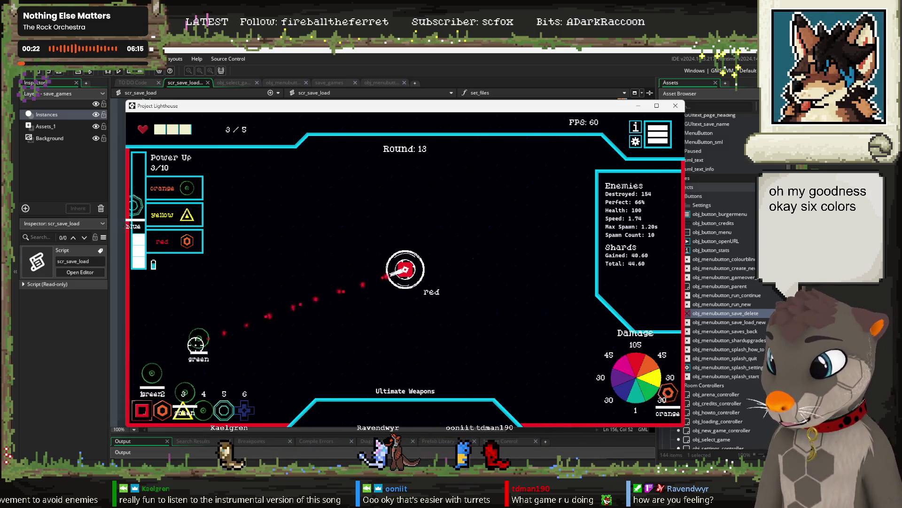
Keep cycling turret colours until game over at wave 16 with score 201, then leave for the save screen.
scroll(196, 345, "up", 1)
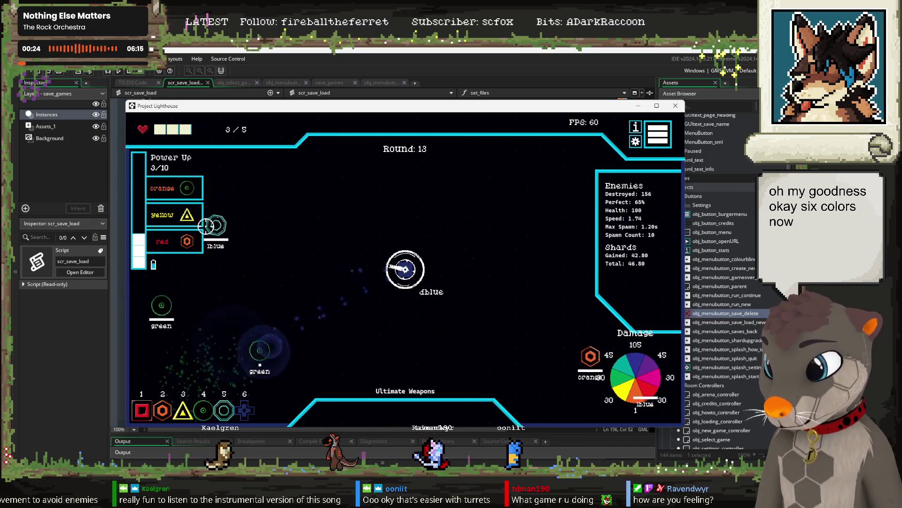
scroll(206, 226, "down", 2)
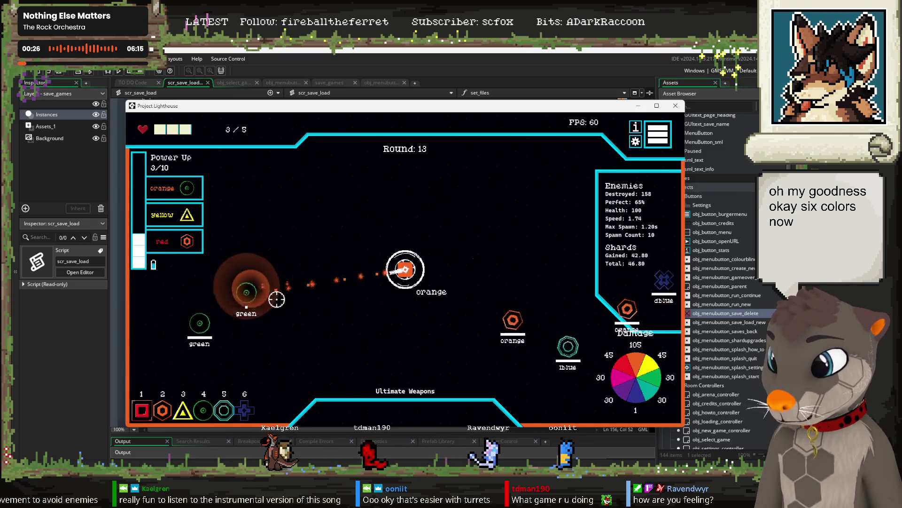
scroll(536, 332, "down", 3)
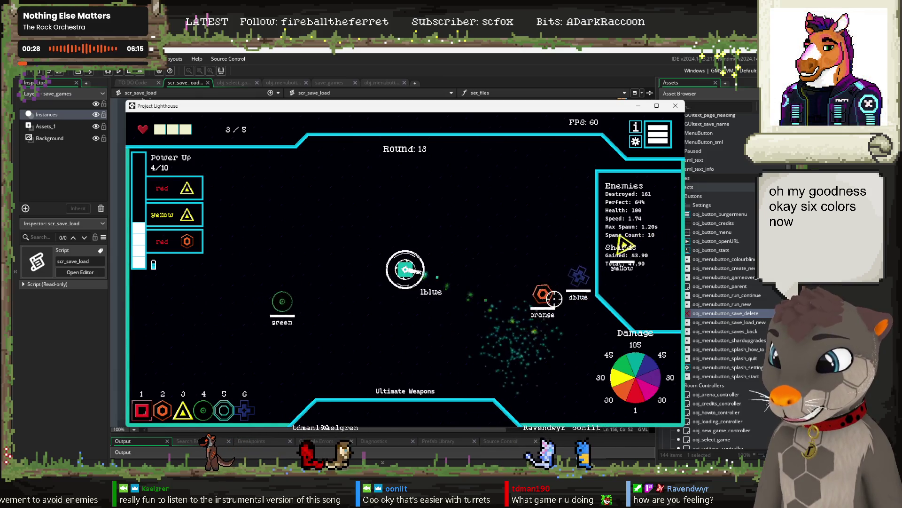
scroll(552, 291, "up", 2)
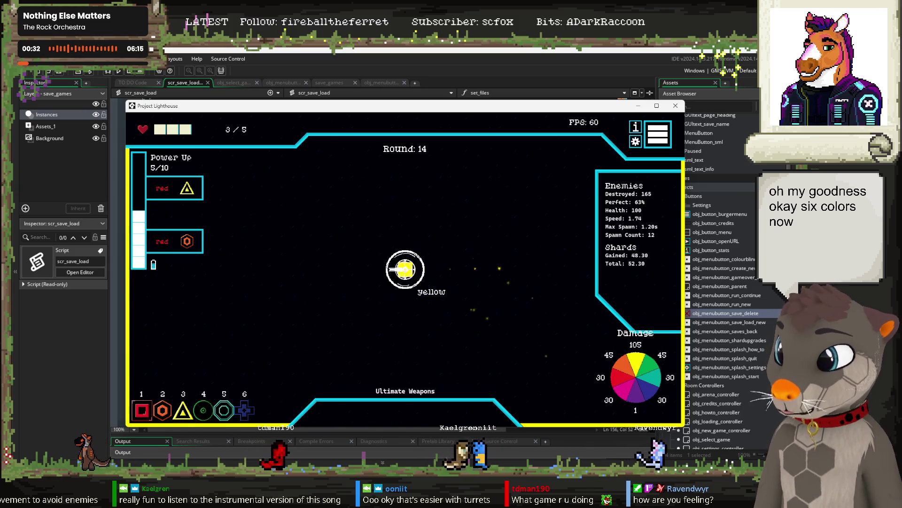
scroll(296, 278, "up", 2)
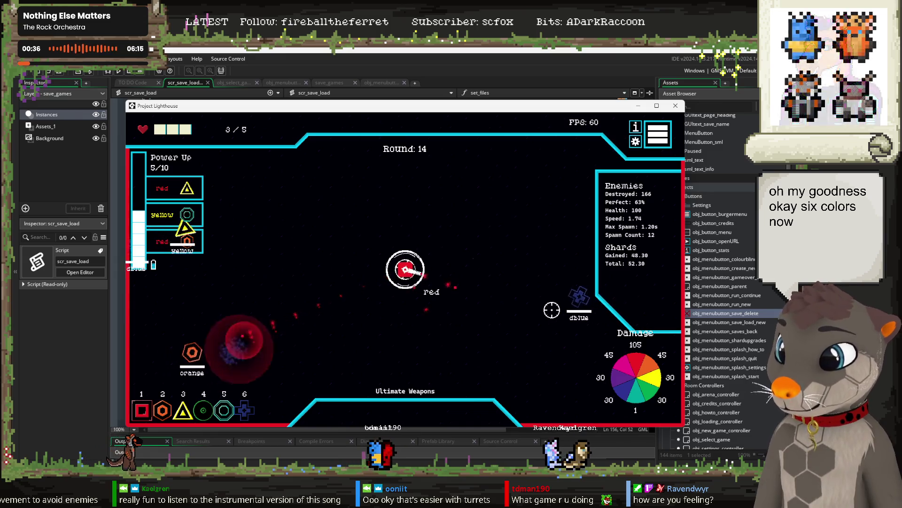
scroll(311, 325, "down", 1)
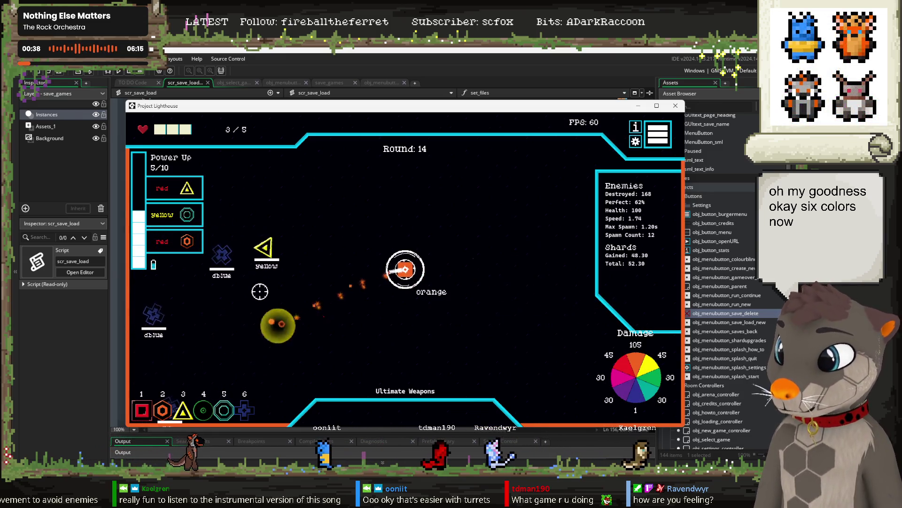
scroll(277, 258, "up", 2)
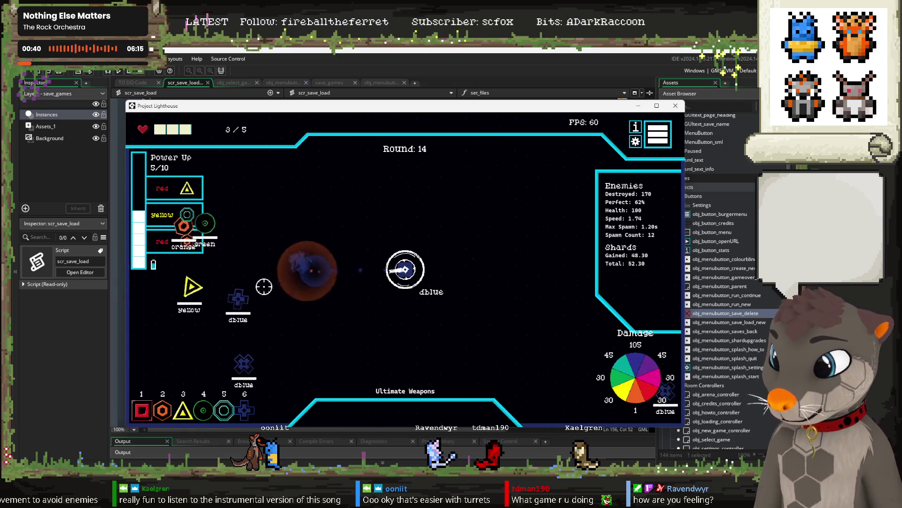
scroll(282, 301, "down", 3)
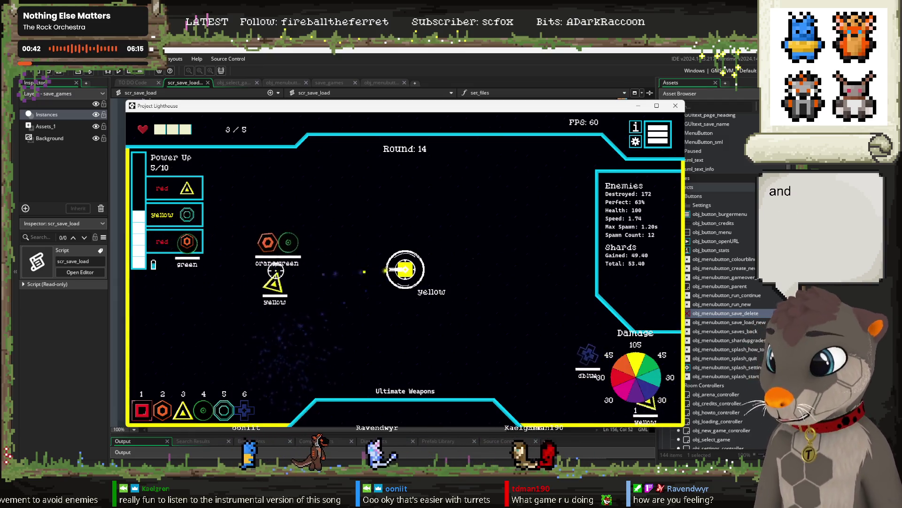
scroll(310, 249, "up", 2)
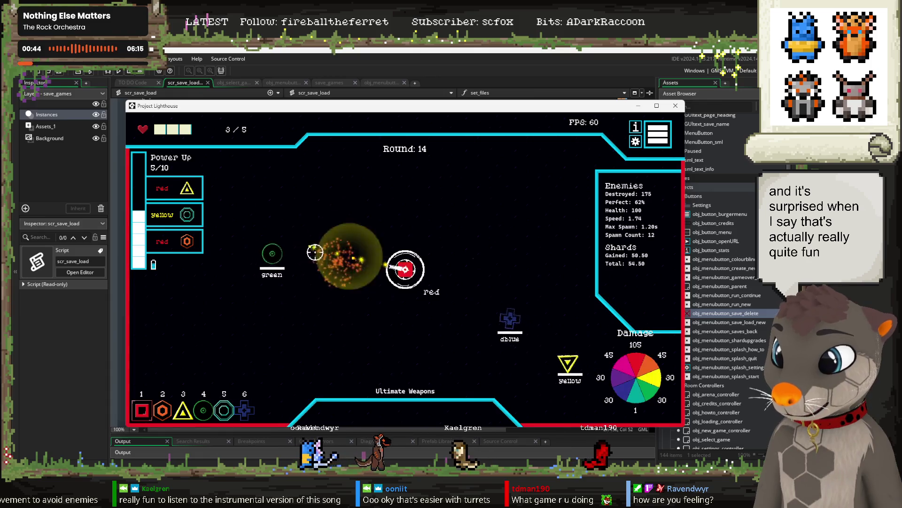
scroll(524, 343, "down", 3)
scroll(527, 338, "down", 1)
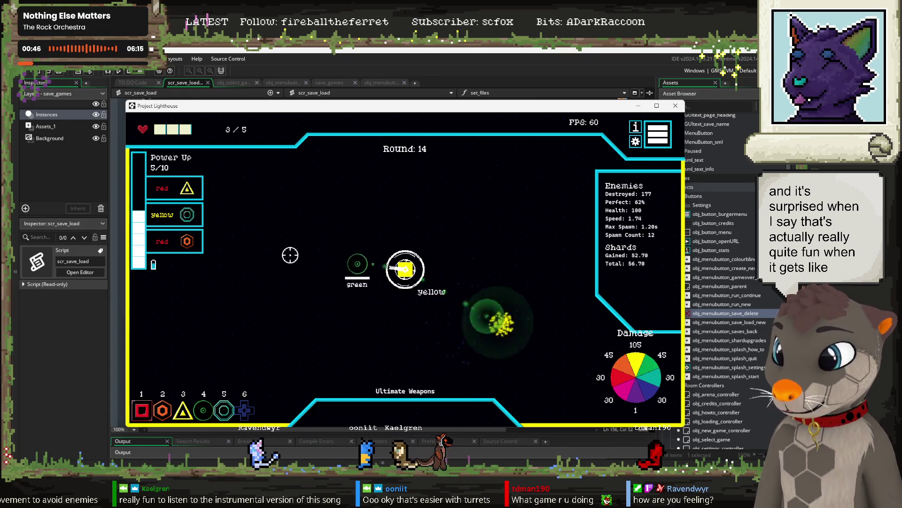
scroll(404, 288, "up", 1)
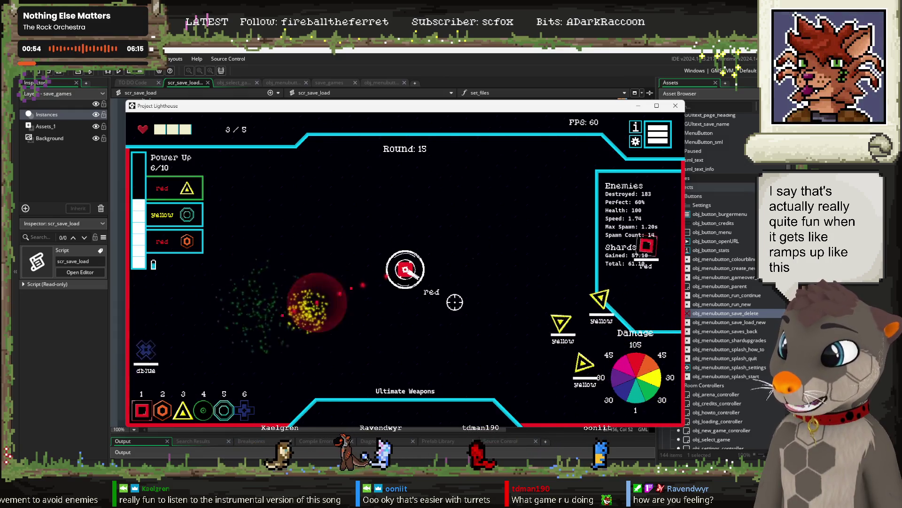
scroll(541, 291, "down", 1)
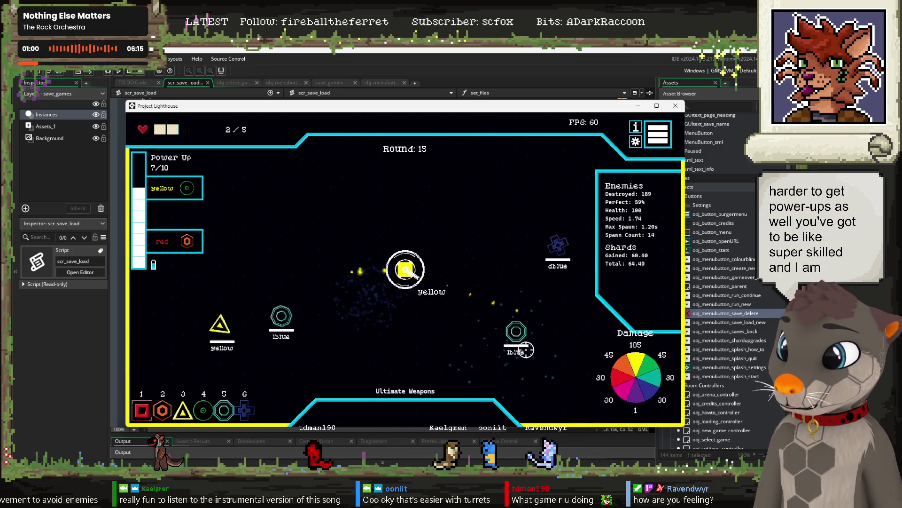
scroll(494, 286, "down", 1)
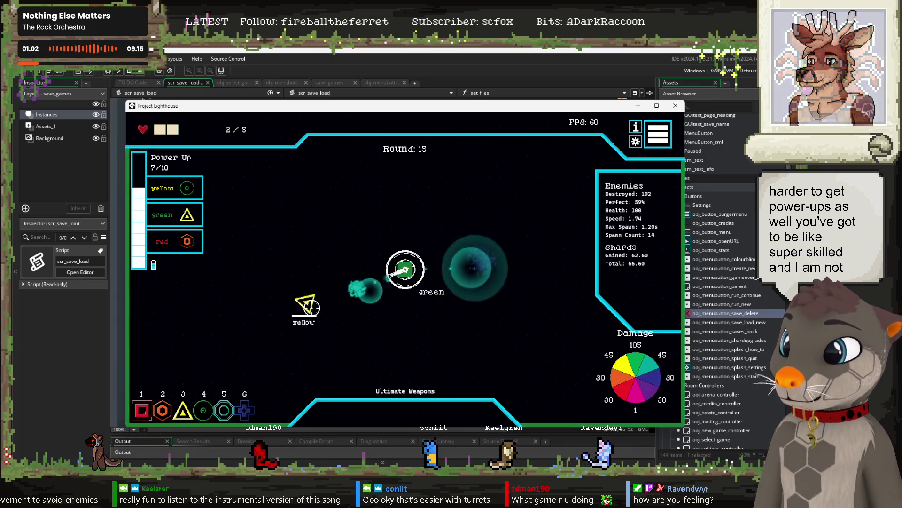
scroll(329, 305, "up", 1)
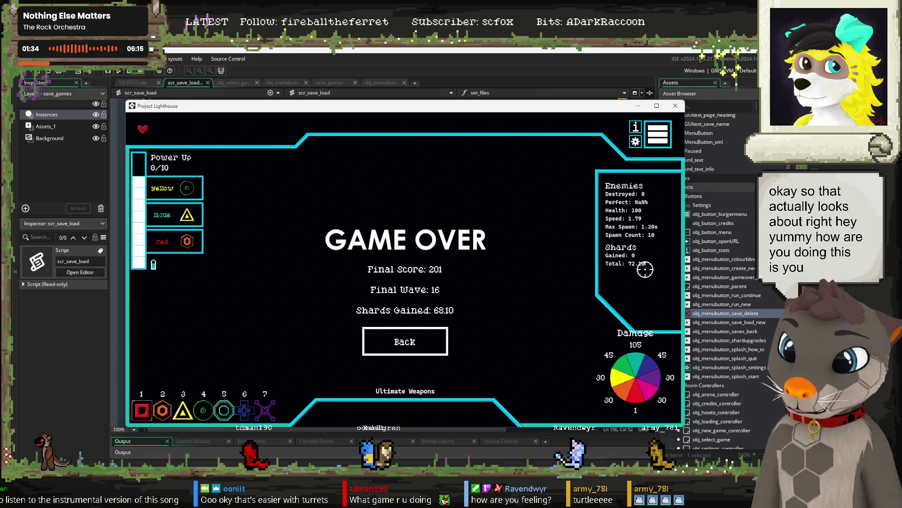
left_click(425, 341)
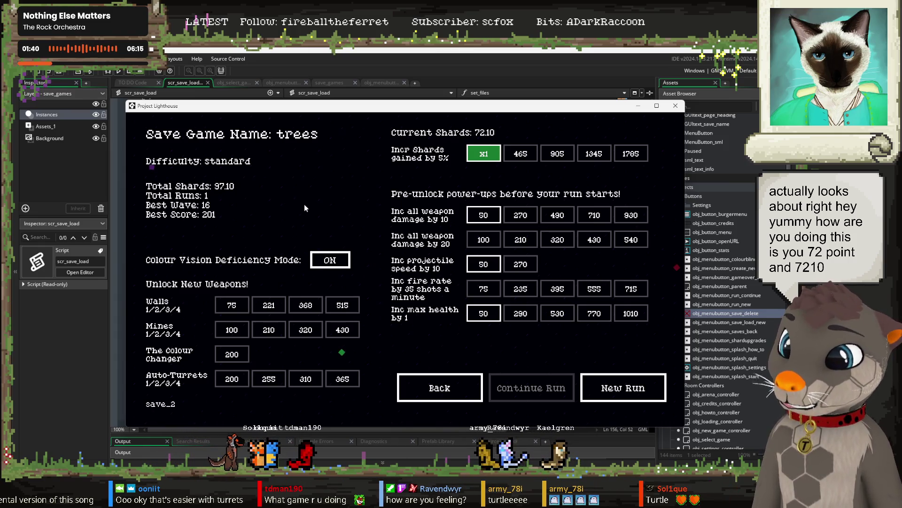
Confirm trees shows best wave 16, score 201 and 97.10 shards, then pick the empty slot.
left_click(434, 383)
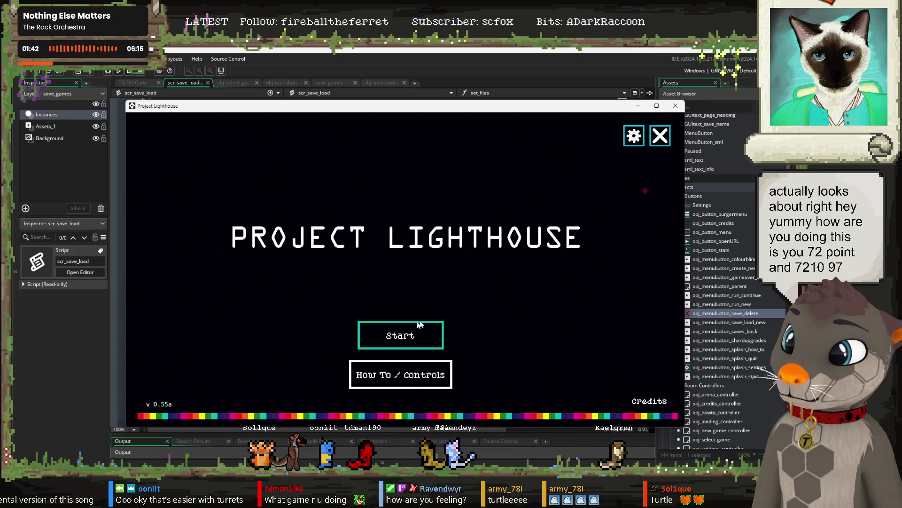
left_click(403, 333)
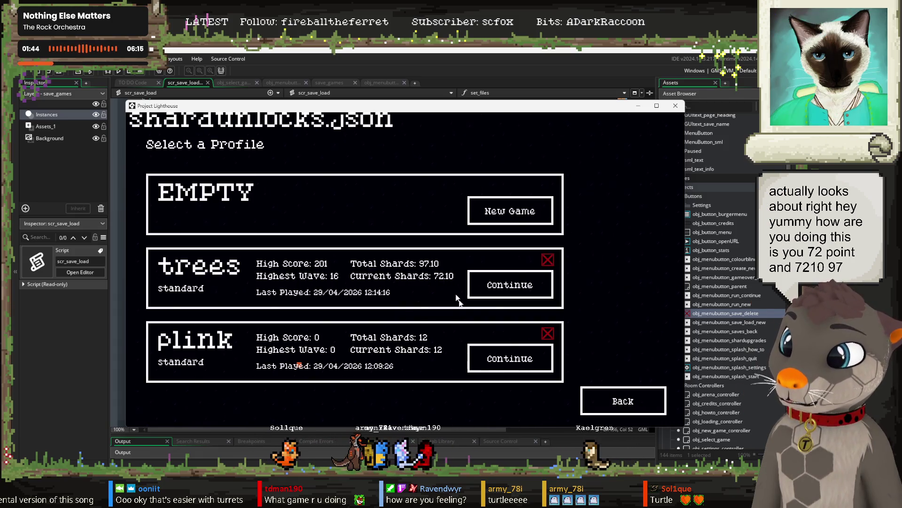
left_click(495, 355)
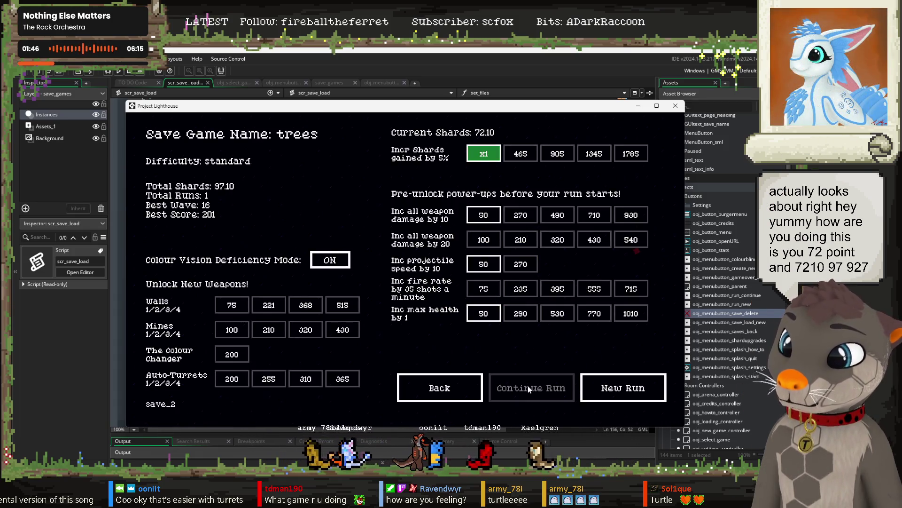
left_click(445, 392)
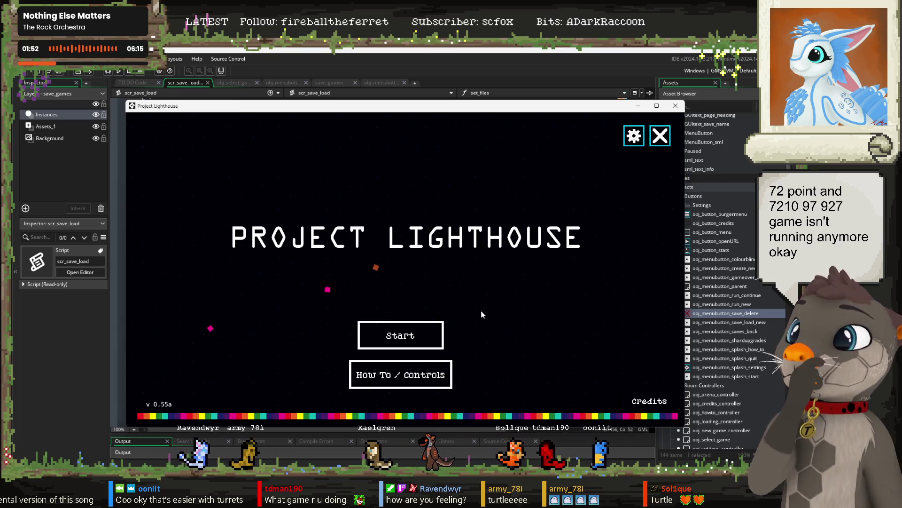
left_click(436, 332)
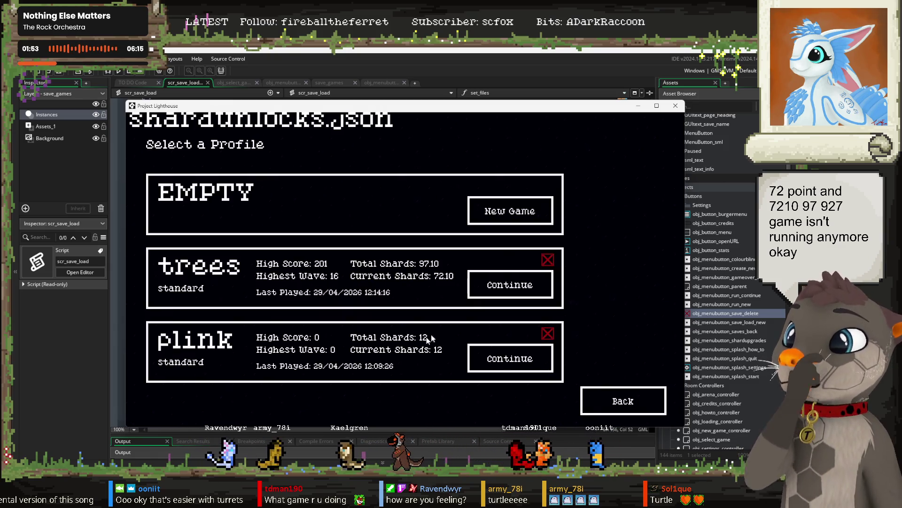
left_click(501, 214)
Create profile 'diuua', start a fresh run, and take Adjacent Colours damage plus another upgrade.
type("diuua")
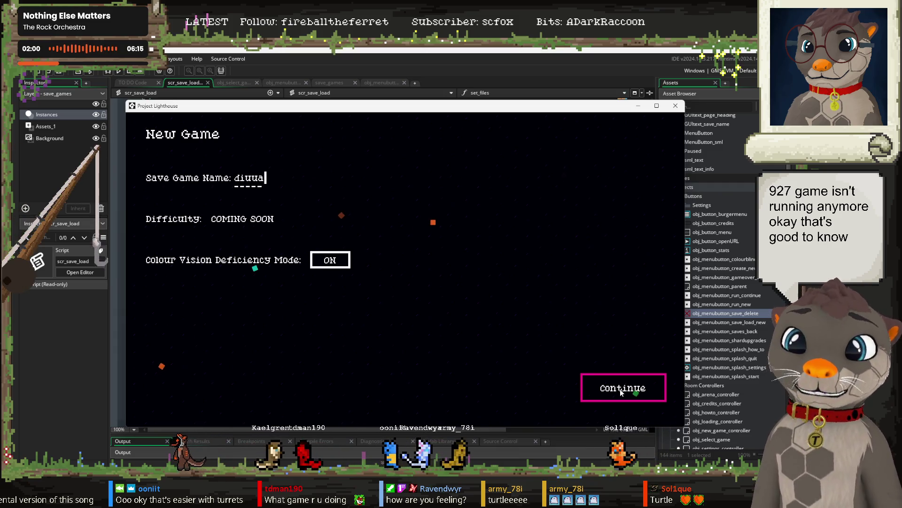
left_click(621, 392)
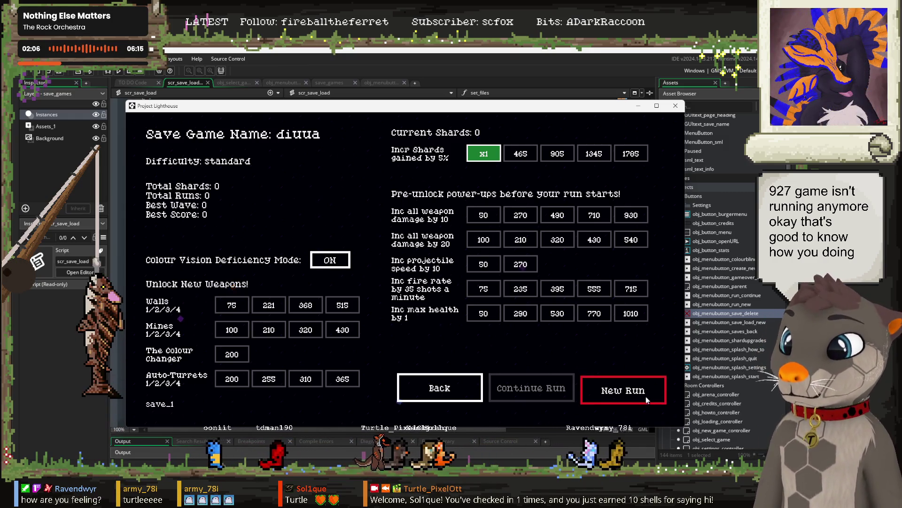
left_click(623, 388)
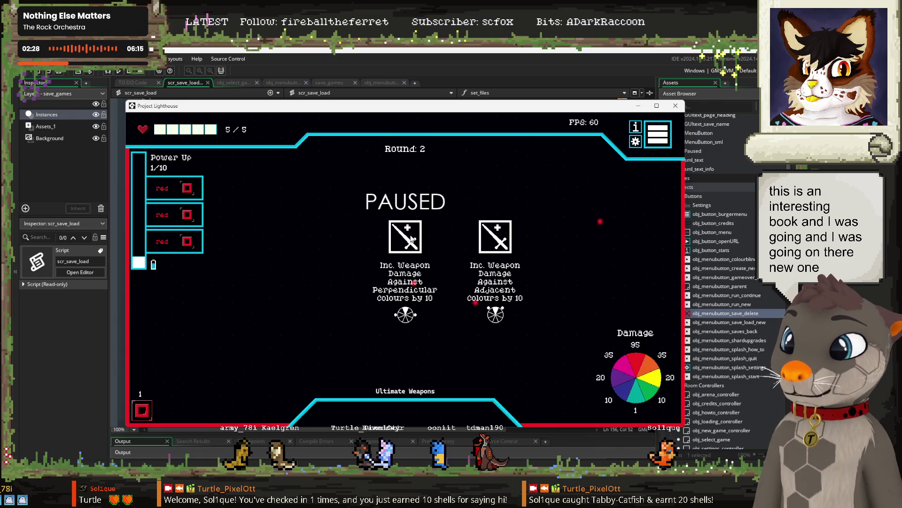
left_click(512, 241)
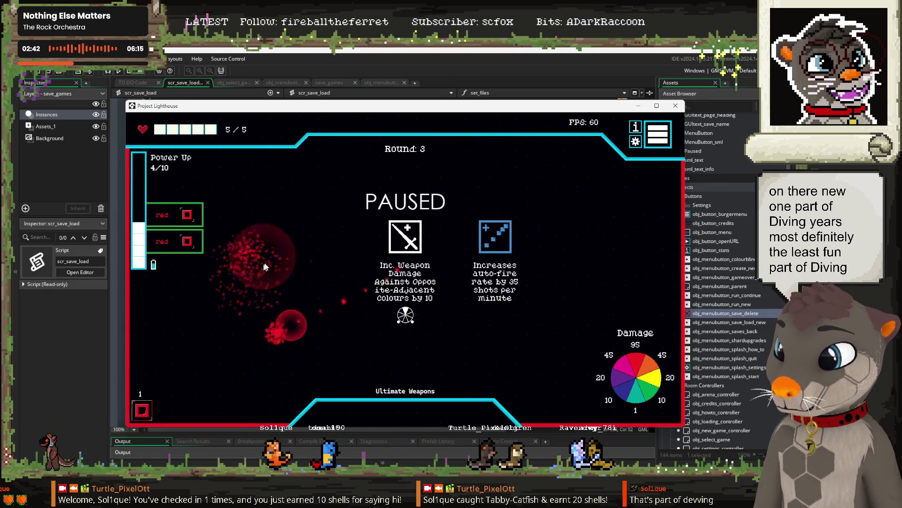
left_click(537, 224)
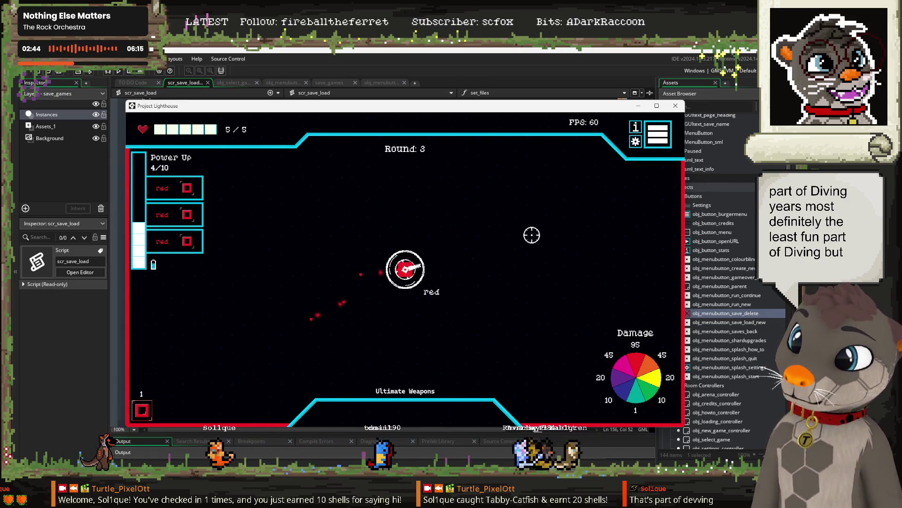
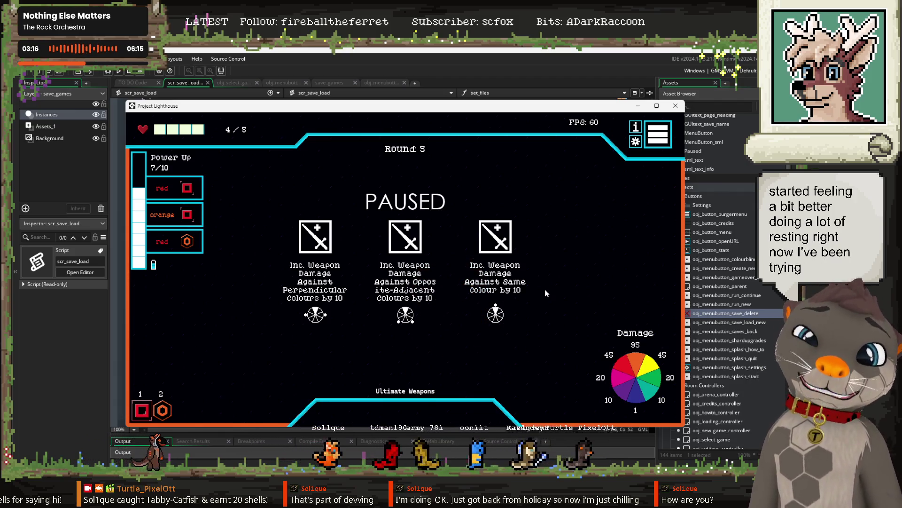
Take the damage upgrade, fight through Round 5, and bring up the diuua save screen.
left_click(487, 283)
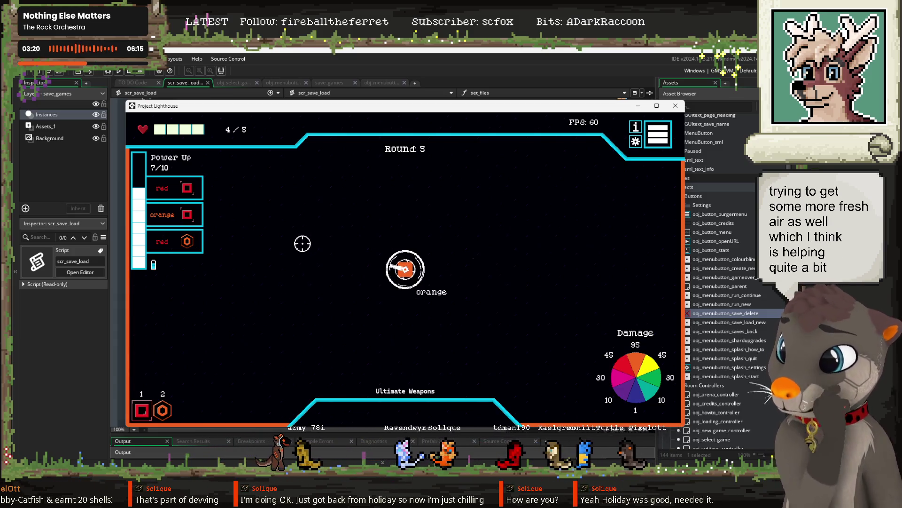
scroll(304, 261, "up", 1)
mouse_move(594, 242)
left_mouse_down()
mouse_move(649, 217)
mouse_move(658, 244)
mouse_move(193, 366)
mouse_move(190, 358)
mouse_move(556, 241)
mouse_move(292, 339)
mouse_move(210, 332)
mouse_move(472, 232)
left_mouse_up()
scroll(191, 362, "up", 1)
scroll(526, 253, "down", 1)
scroll(552, 242, "down", 1)
scroll(292, 338, "down", 1)
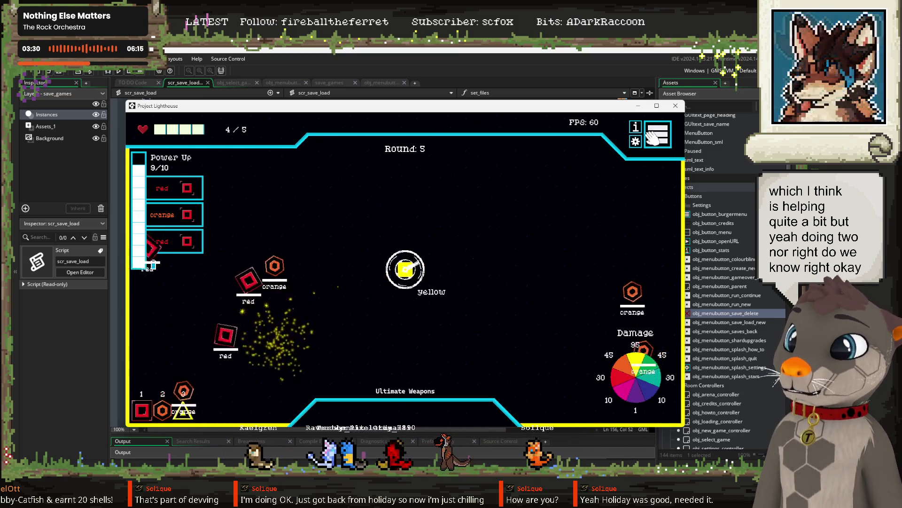
left_click(653, 138)
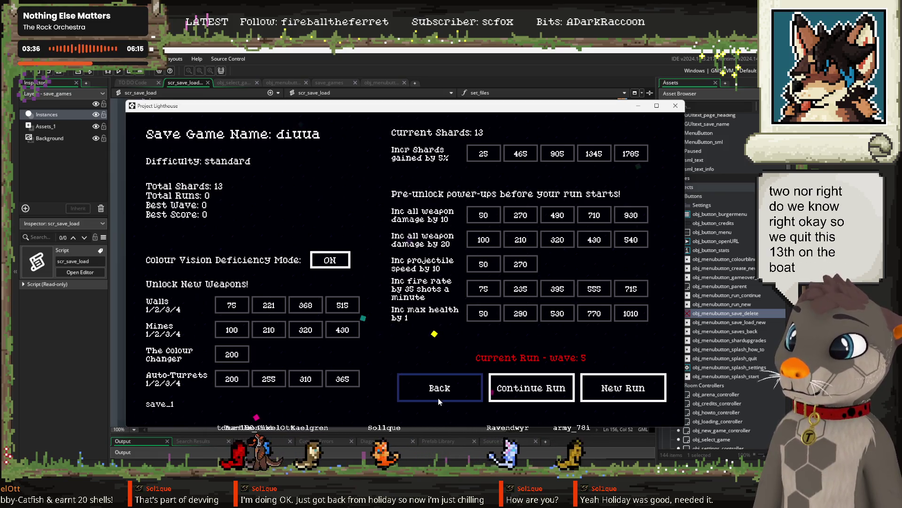
Go back to the save profile list and view the diuua profile's shard totals.
left_click(428, 389)
left_click(405, 338)
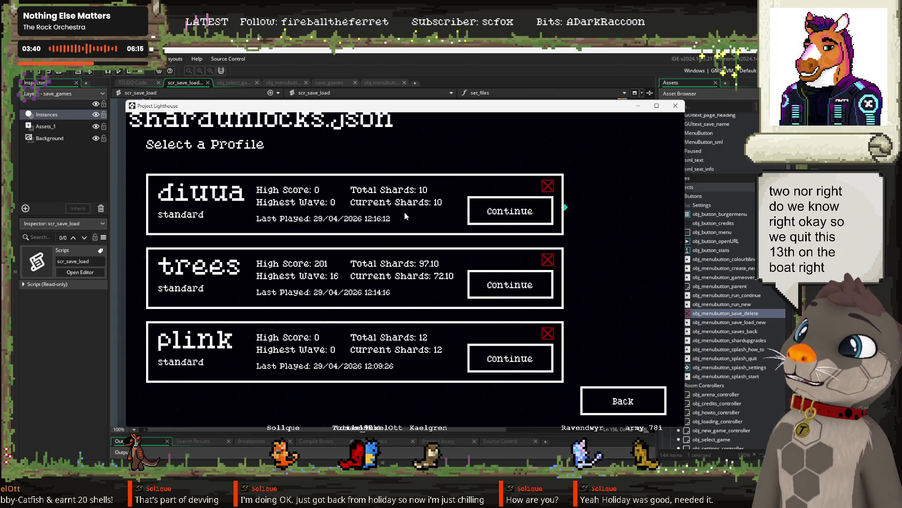
left_click(505, 210)
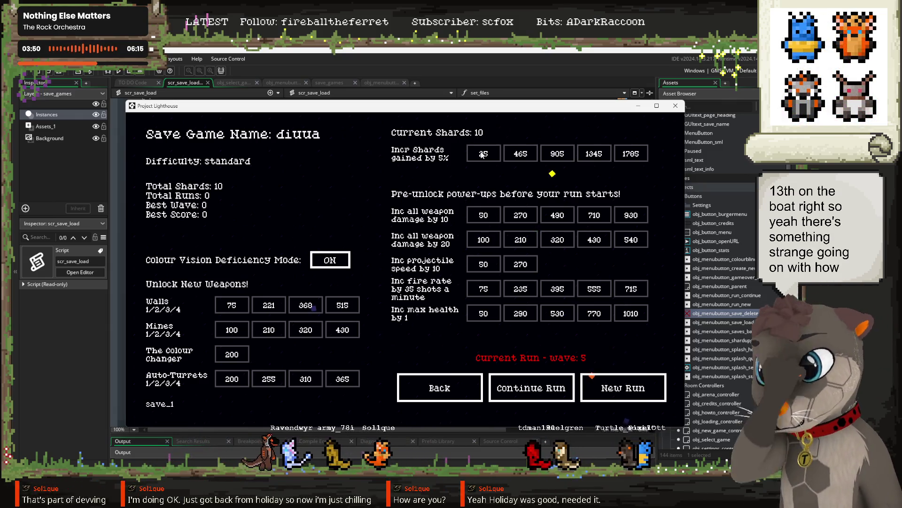
Open the plink profile's details and continue its run at Round 5.
left_click(442, 383)
left_click(433, 334)
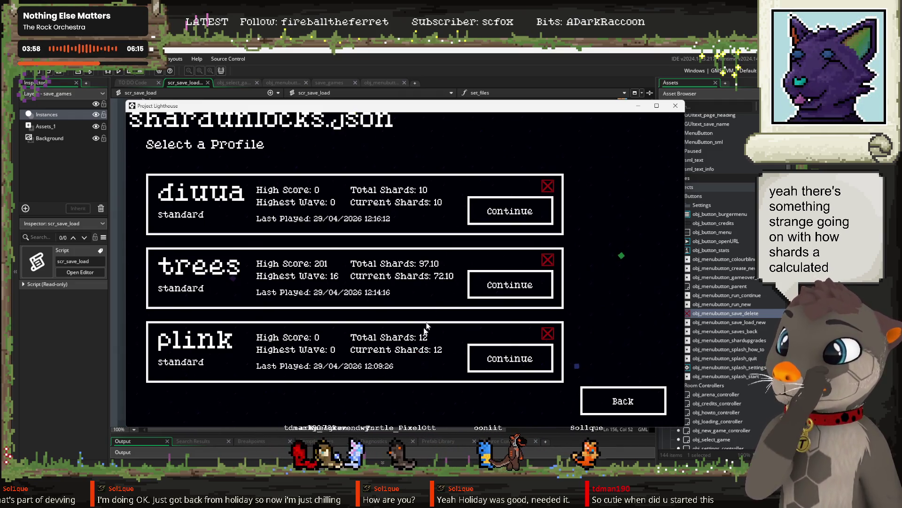
left_click(527, 363)
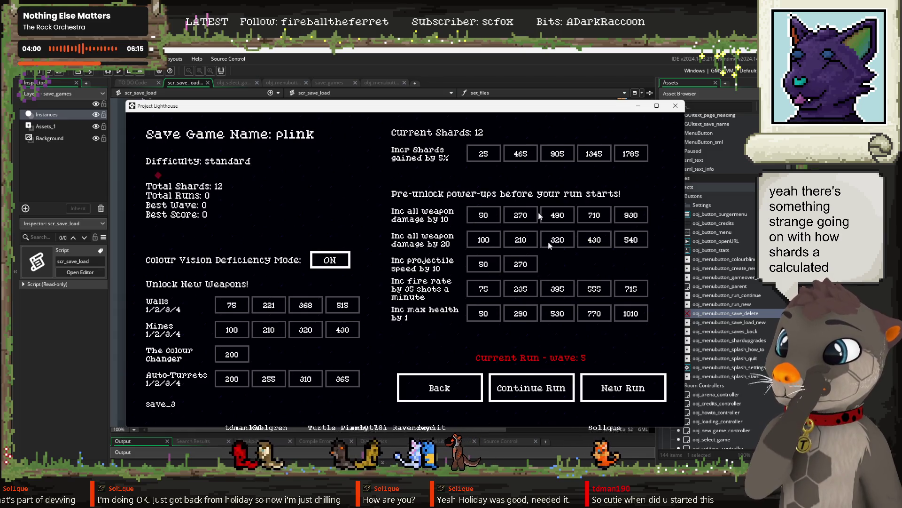
left_click(533, 390)
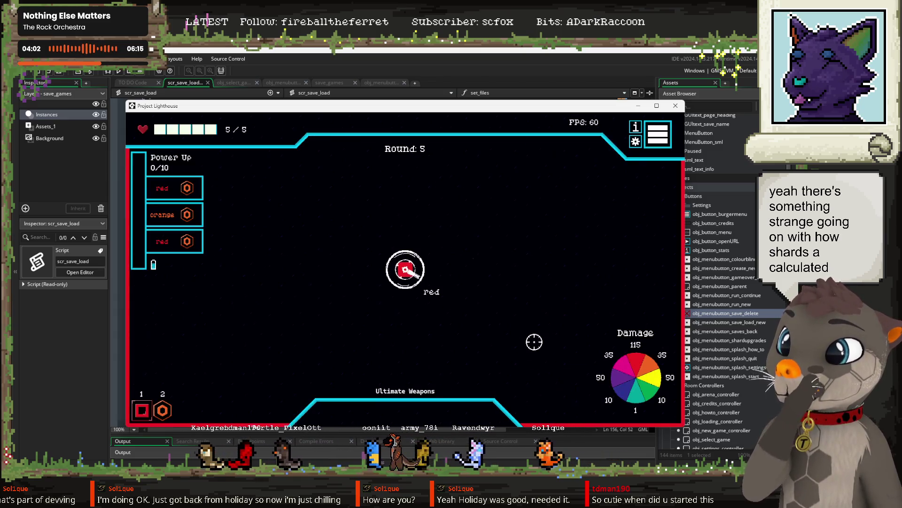
Resume the plink run and show the enemies and shards stats panel.
left_click(664, 143)
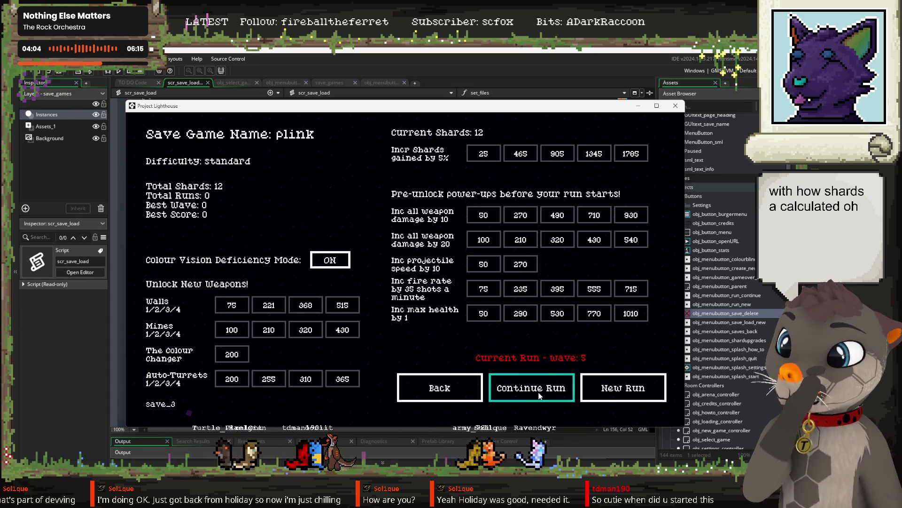
left_click(534, 388)
left_click(634, 127)
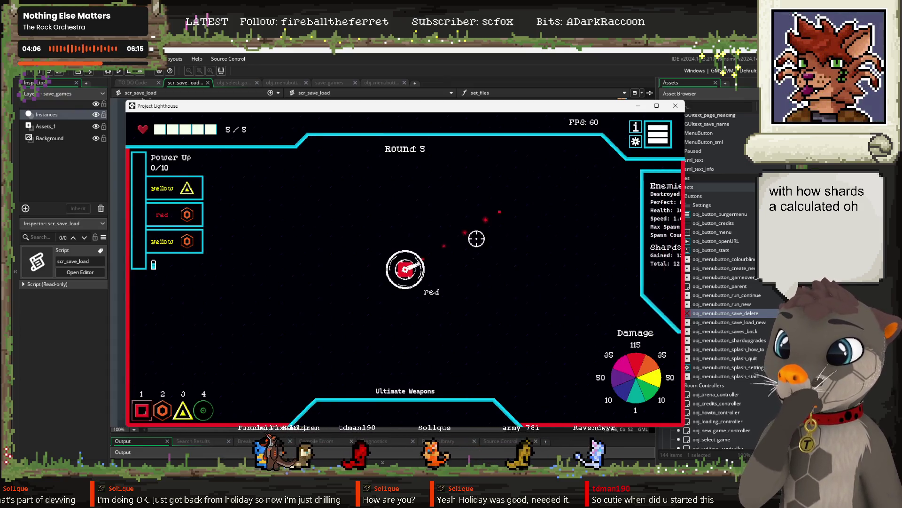
Shoot the enemies on both sides until the current round is cleared.
left_click(170, 304)
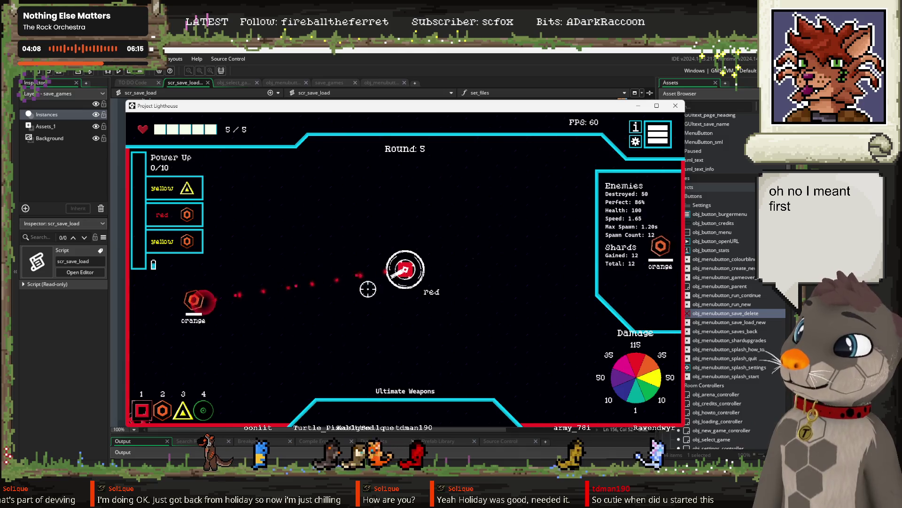
left_click(198, 325)
left_click(202, 263)
left_click(520, 249)
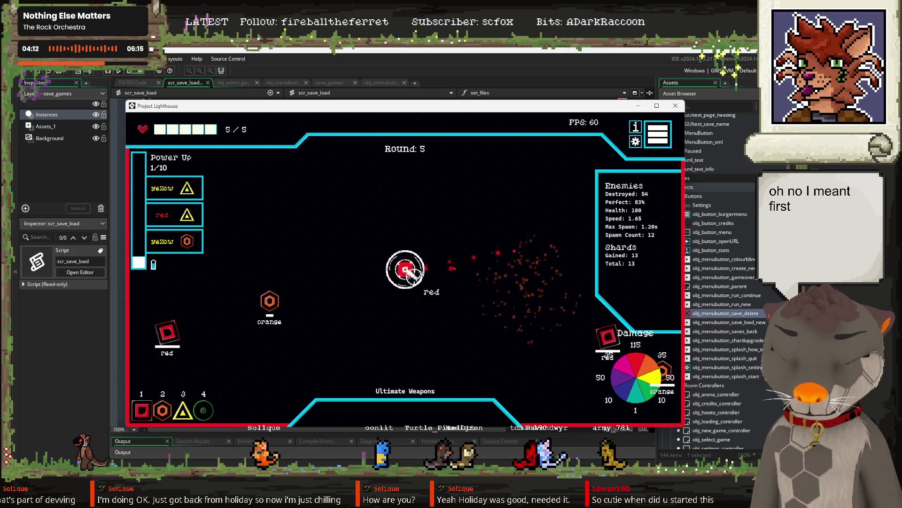
left_click(279, 298)
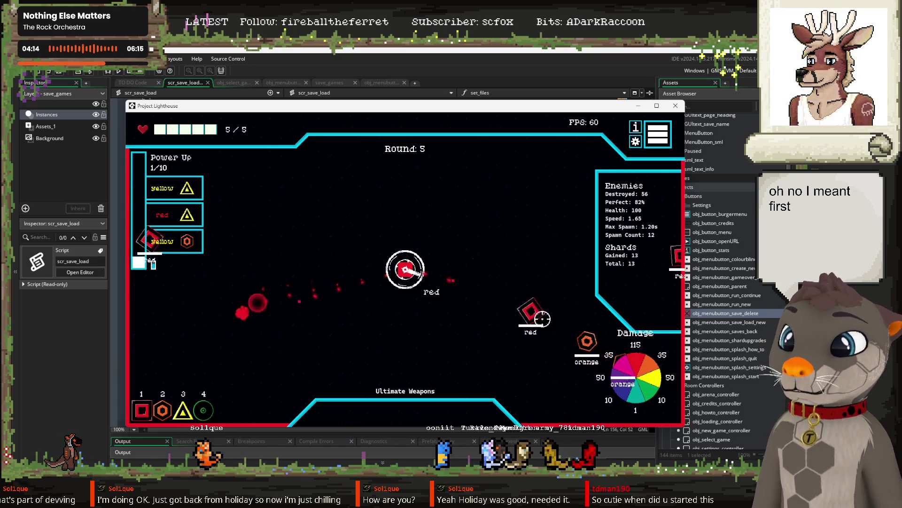
left_click(254, 306)
left_click(514, 303)
left_click(541, 344)
left_click(559, 336)
left_click(562, 322)
left_click(565, 359)
left_click(259, 245)
left_click(327, 258)
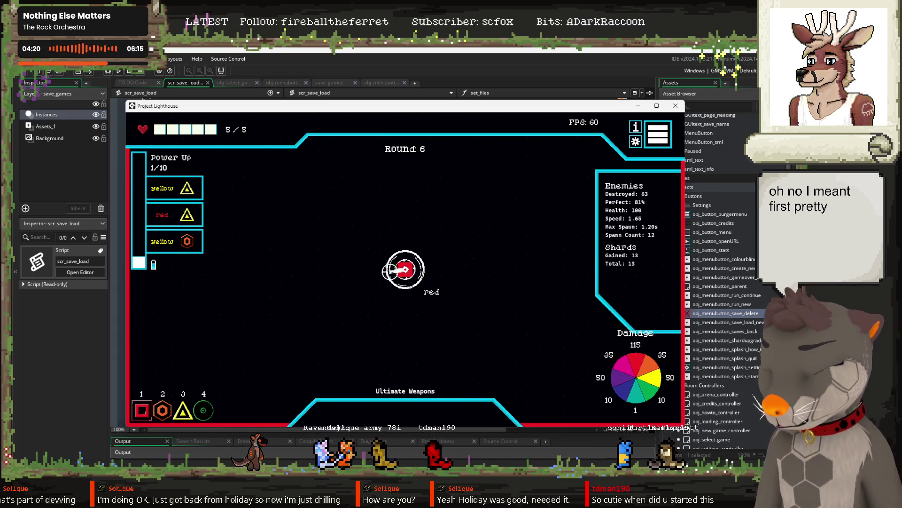
Keep shooting the red, yellow and orange enemies through the next rounds.
scroll(389, 271, "down", 2)
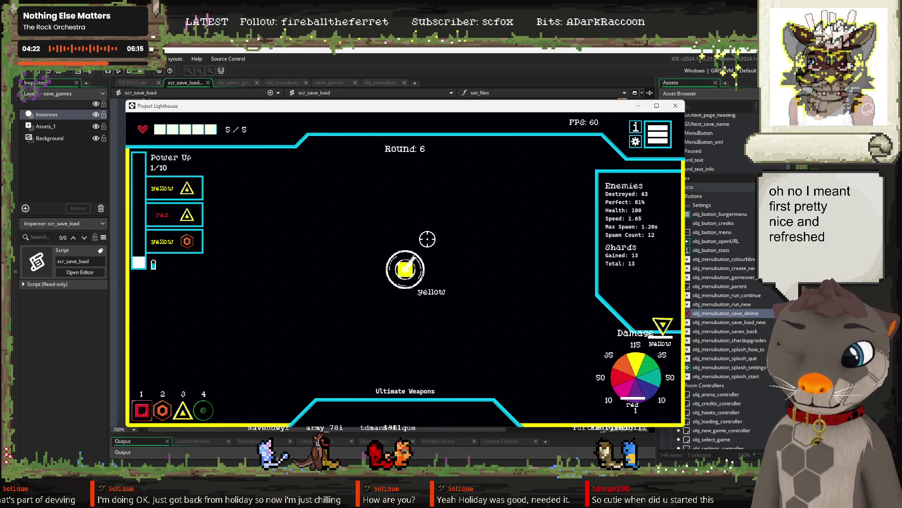
left_click(590, 316)
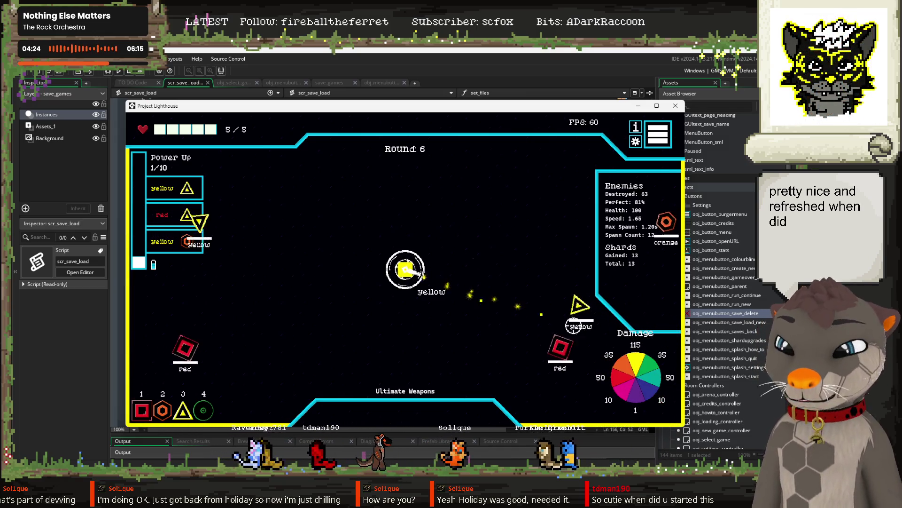
scroll(608, 238, "up", 2)
left_click(587, 239)
scroll(423, 249, "down", 2)
left_click(292, 282)
scroll(282, 301, "up", 2)
left_click(263, 297)
left_click(242, 244)
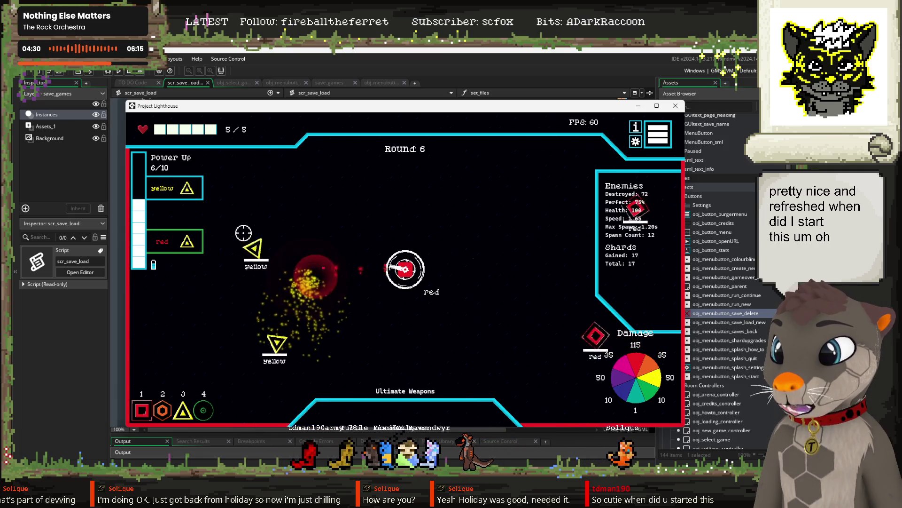
left_click(282, 247)
left_click(312, 313)
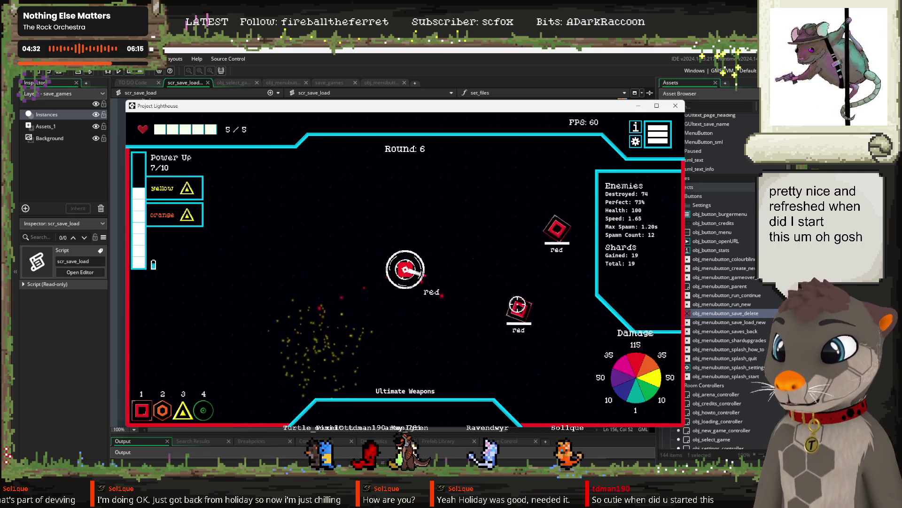
left_click(514, 311)
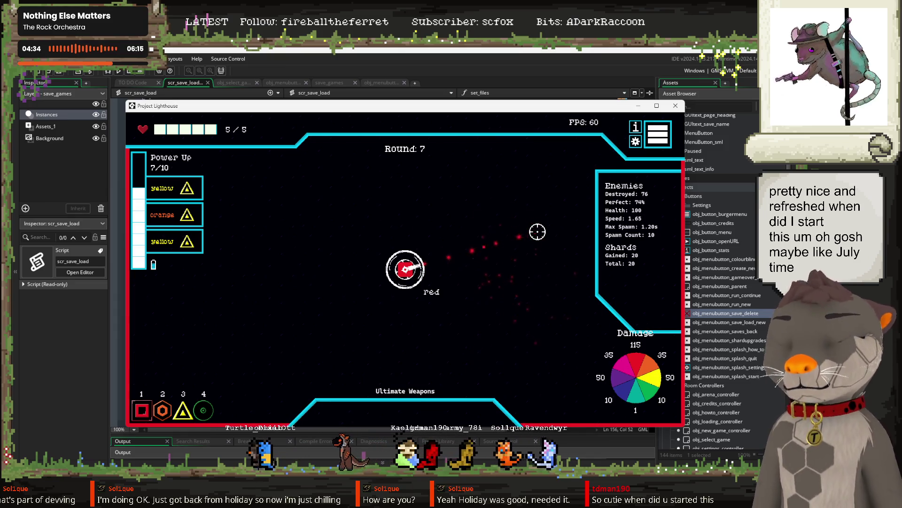
Clear the last enemies, take the Perpendicular +20 upgrade, and open the save screen showing 23 shards.
left_click(611, 284)
left_click(647, 383)
left_click(611, 357)
left_click(588, 359)
left_click(519, 316)
left_click(235, 231)
left_click(223, 247)
left_click(259, 263)
left_click(237, 356)
left_click(559, 341)
left_click(531, 324)
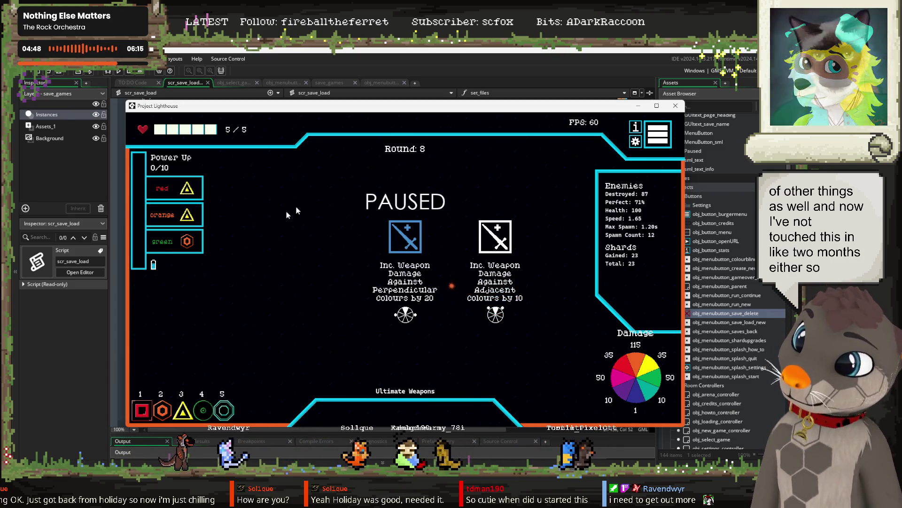
left_click(403, 231)
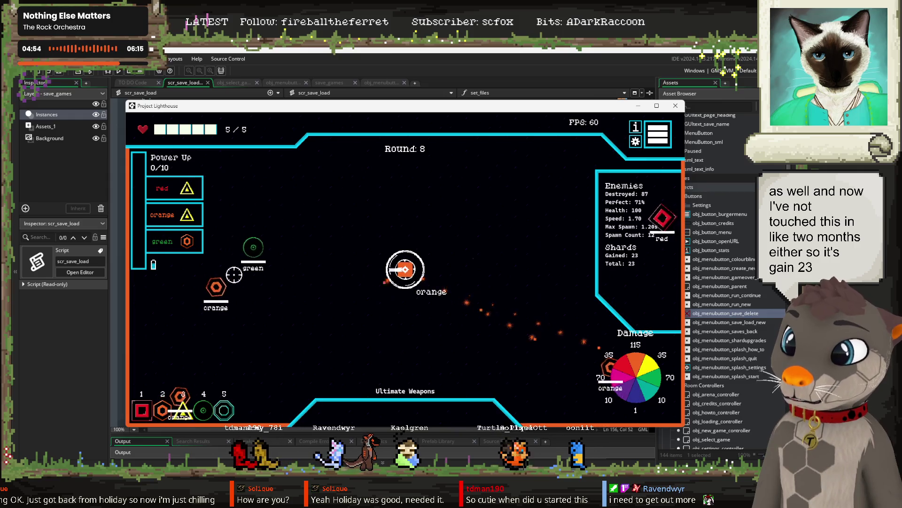
left_click(659, 135)
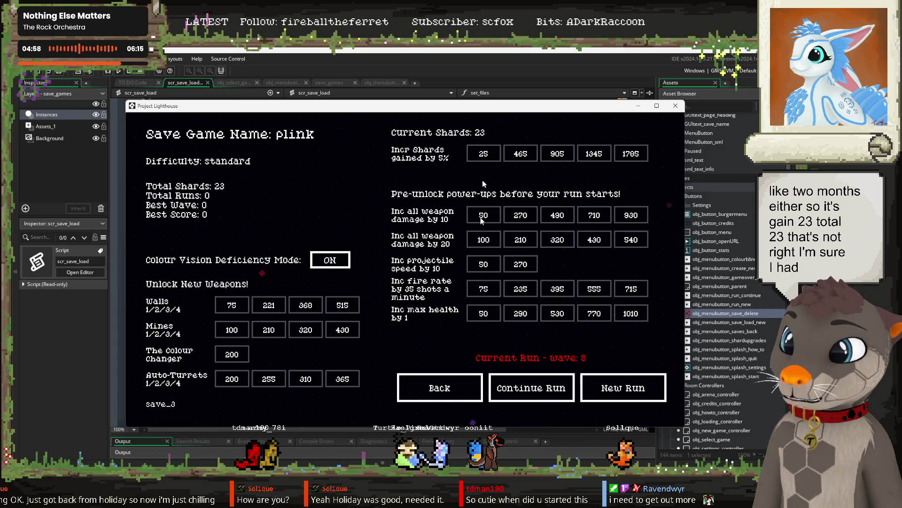
Delete the diuua, trees and plink save profiles, return to the title, and close the game.
left_click(547, 392)
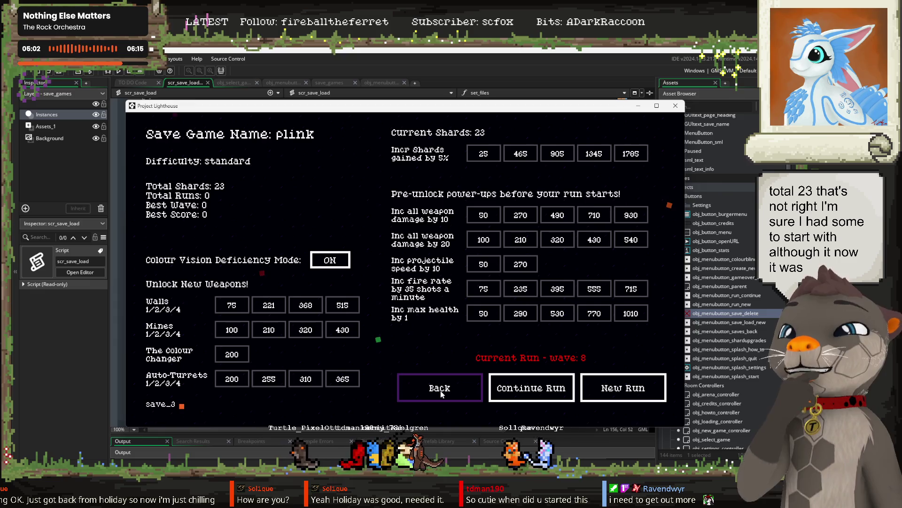
left_click(440, 388)
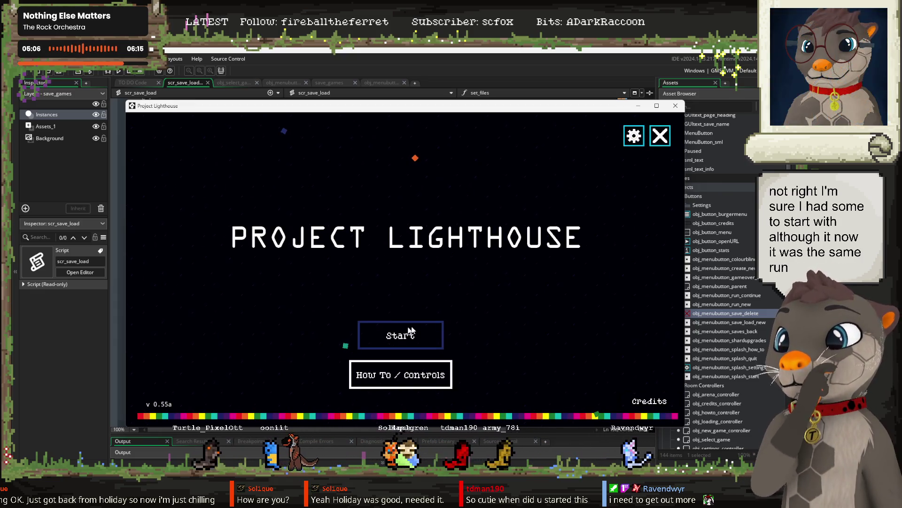
left_click(417, 338)
left_click(548, 186)
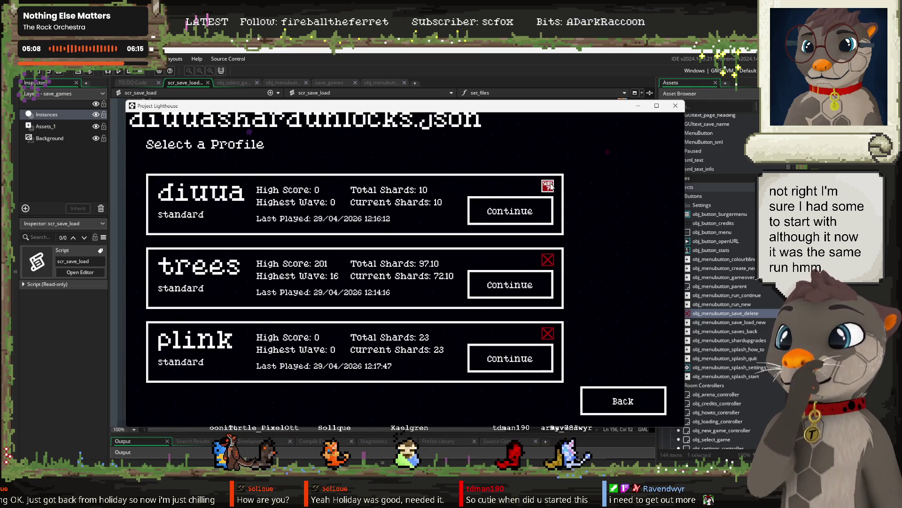
left_click(548, 259)
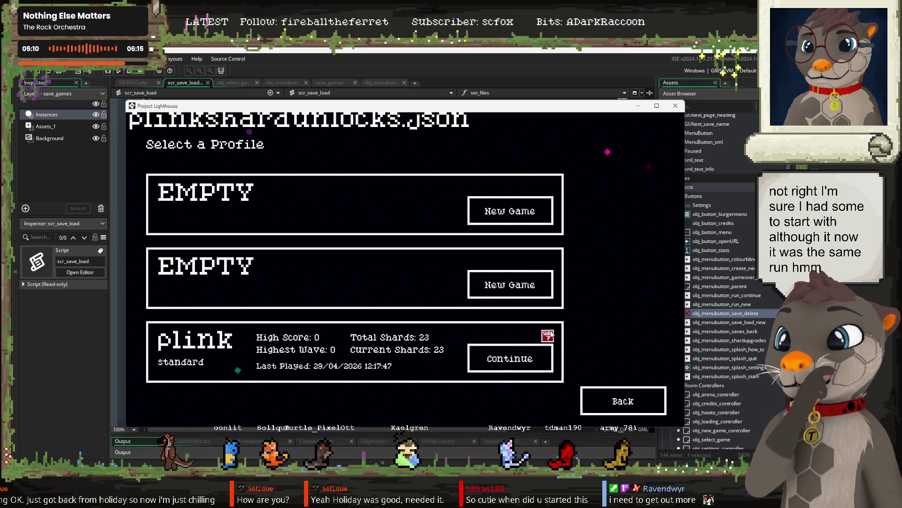
left_click(547, 335)
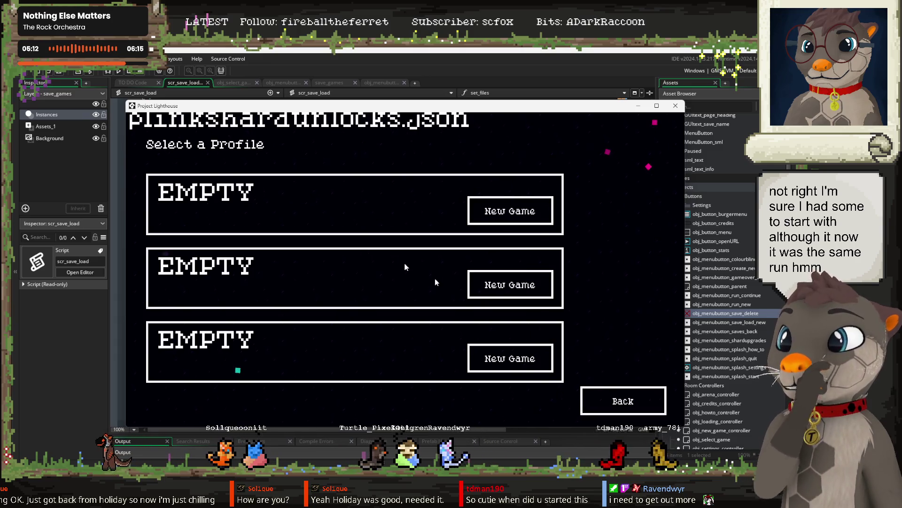
left_click(610, 389)
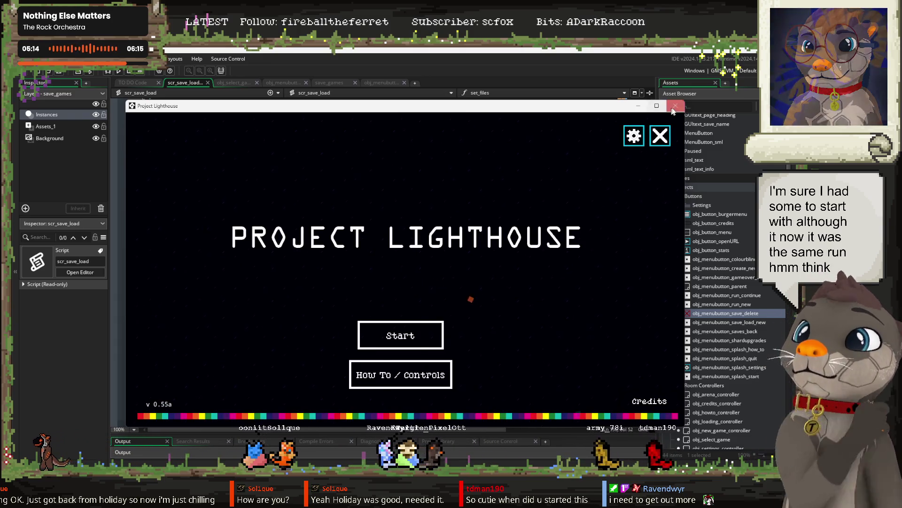
key("alt+F4")
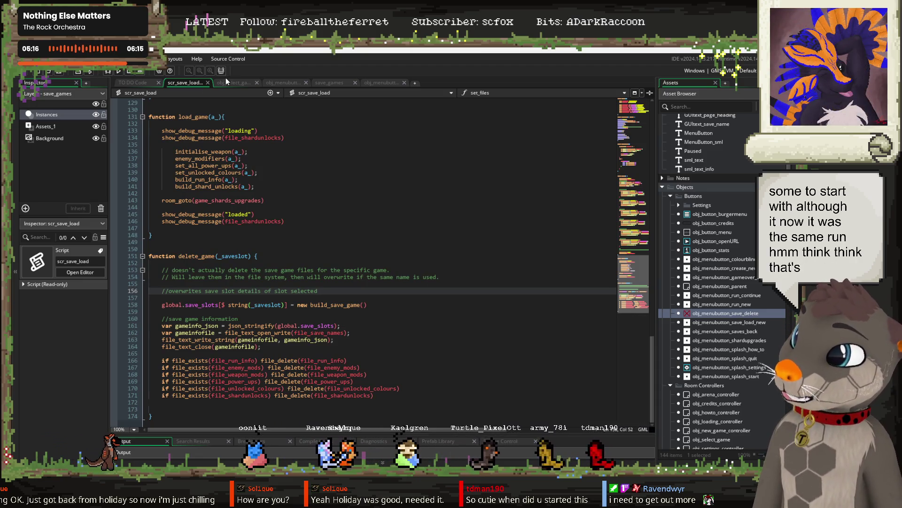
Comment out lines 35–41, the all_shard_unlocks debug block, in obj_select_game's Draw GUI code.
key("ctrl+Tab")
scroll(374, 181, "down", 10)
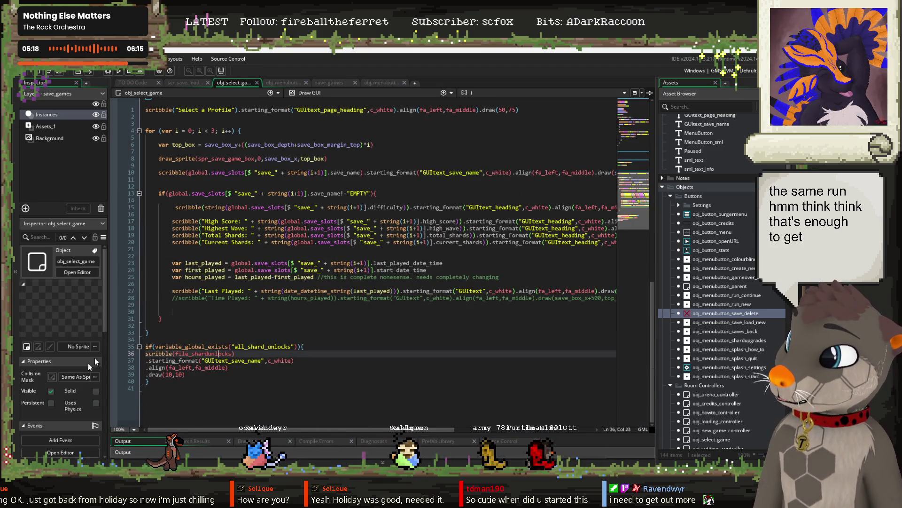
left_click_drag(159, 390, 136, 352)
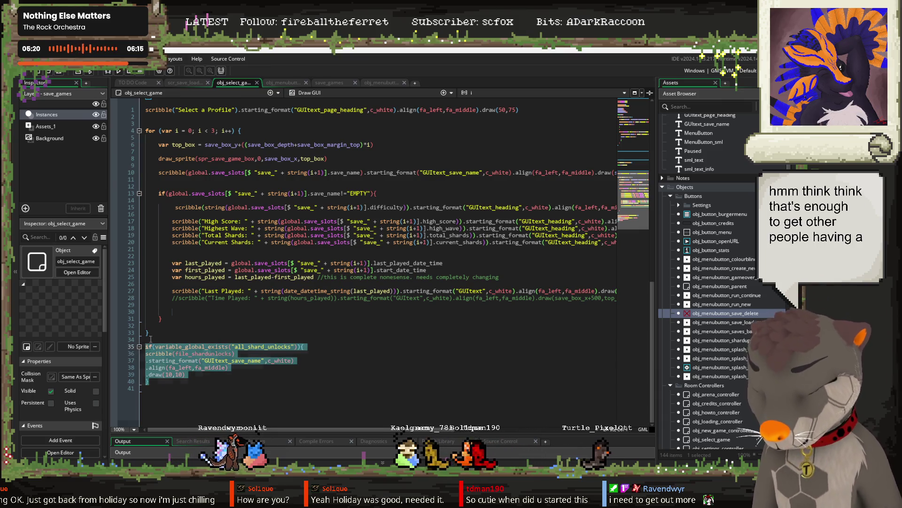
key("ctrl+k")
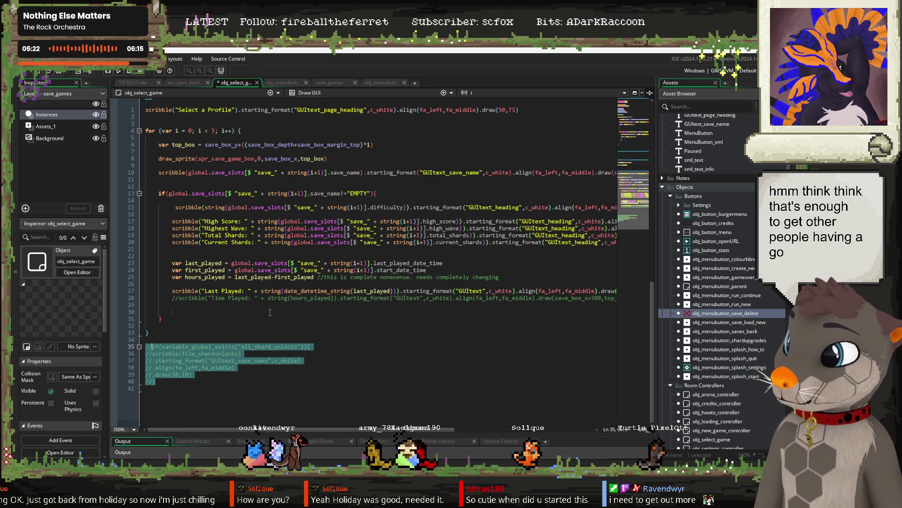
scroll(227, 267, "up", 2)
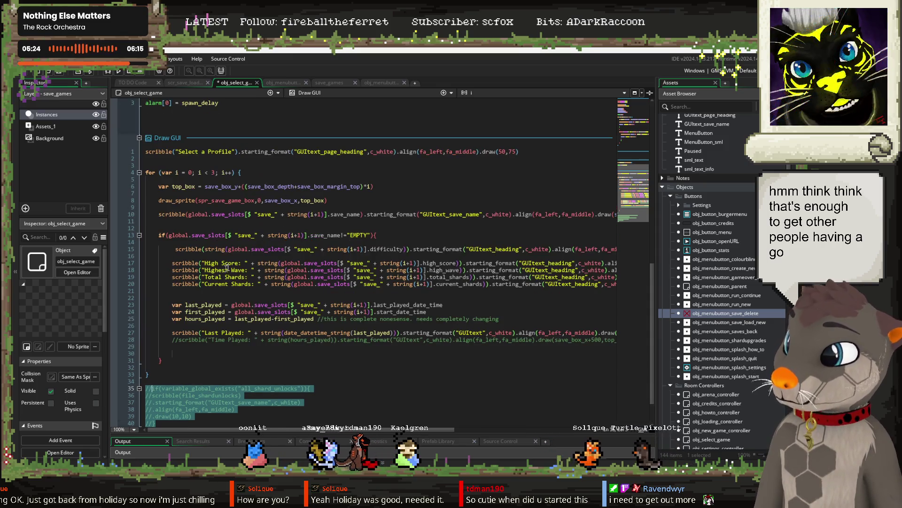
scroll(331, 304, "up", 8)
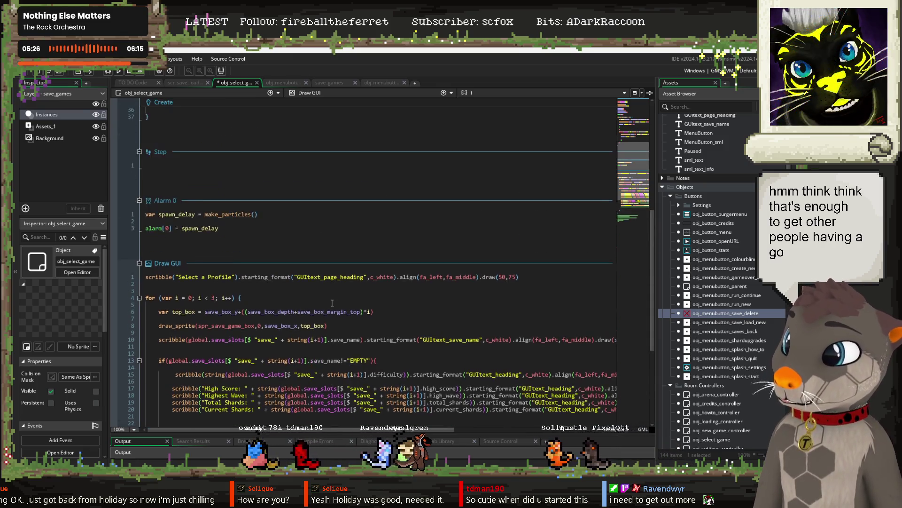
scroll(288, 215, "down", 10)
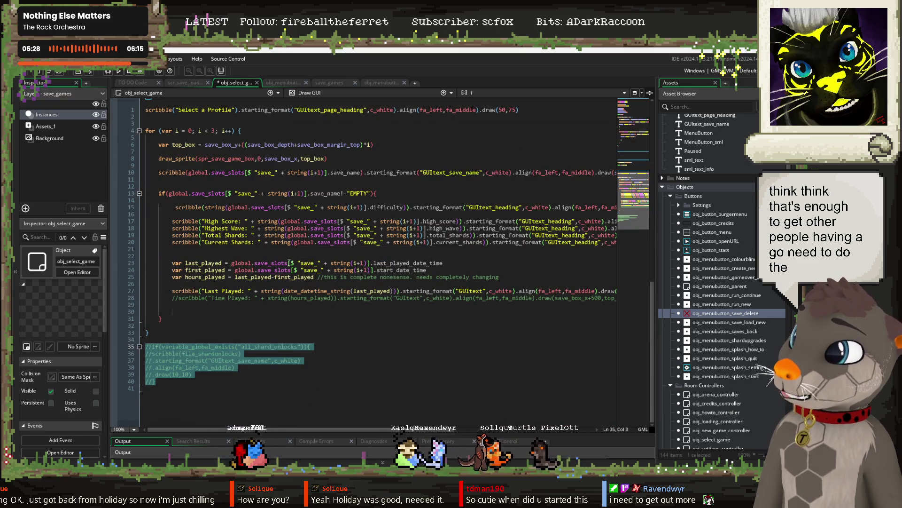
scroll(290, 262, "up", 15)
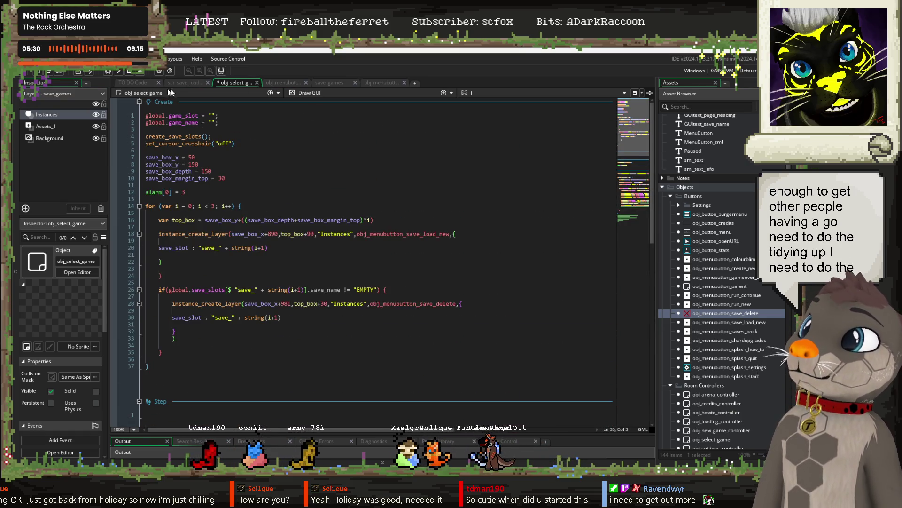
left_click(179, 83)
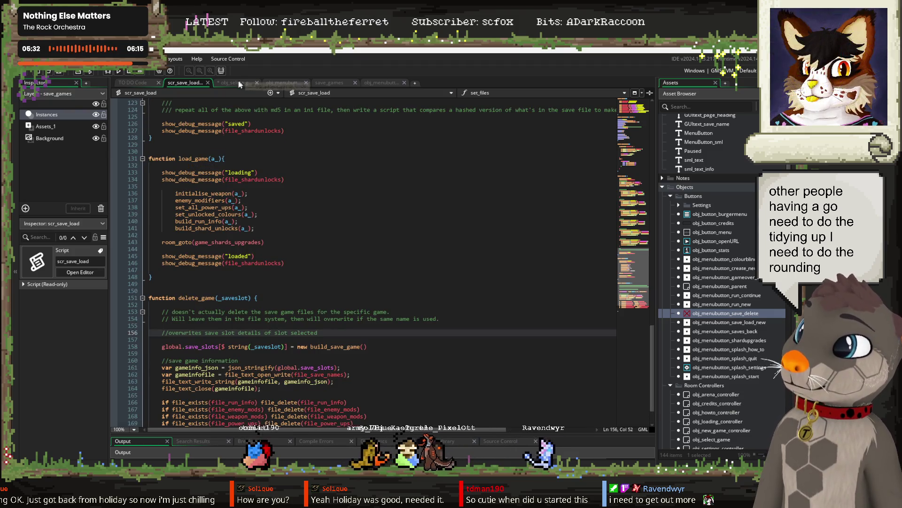
left_click(235, 82)
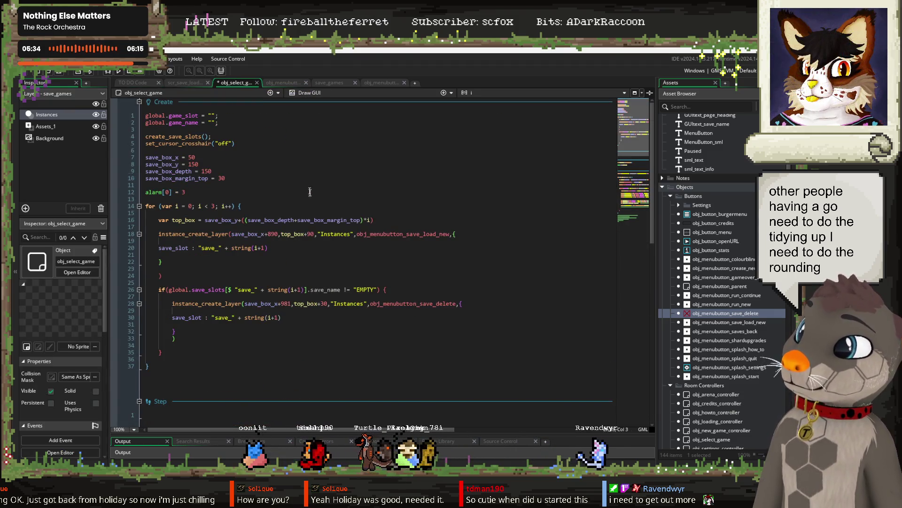
scroll(308, 155, "down", 4)
scroll(306, 177, "down", 12)
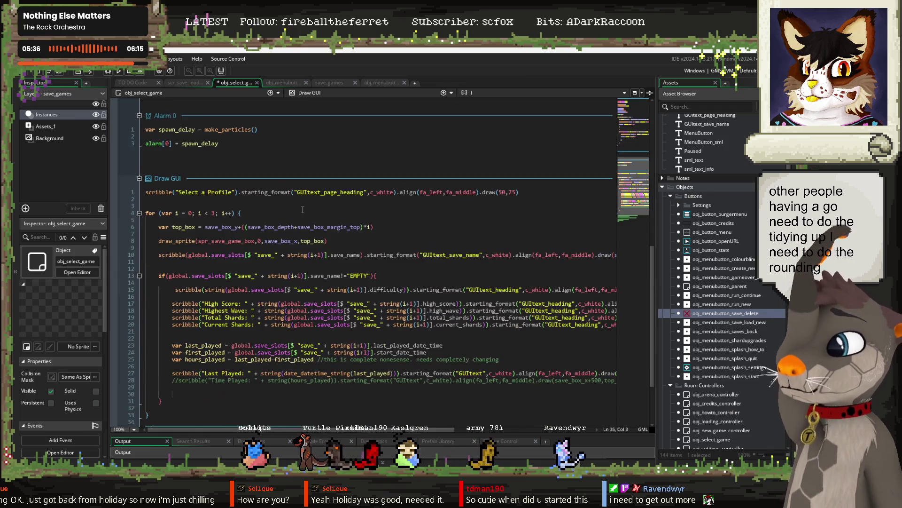
Wrap the total_shards expression on the Total Shards line (19) in round().
left_click(301, 285)
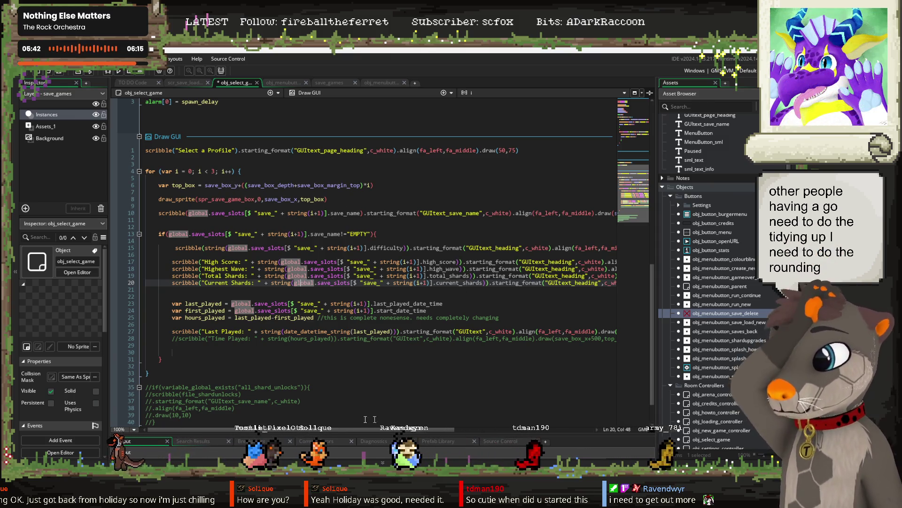
mouse_move(391, 433)
left_mouse_down()
mouse_move(458, 430)
mouse_move(387, 429)
left_mouse_up()
left_click(304, 276)
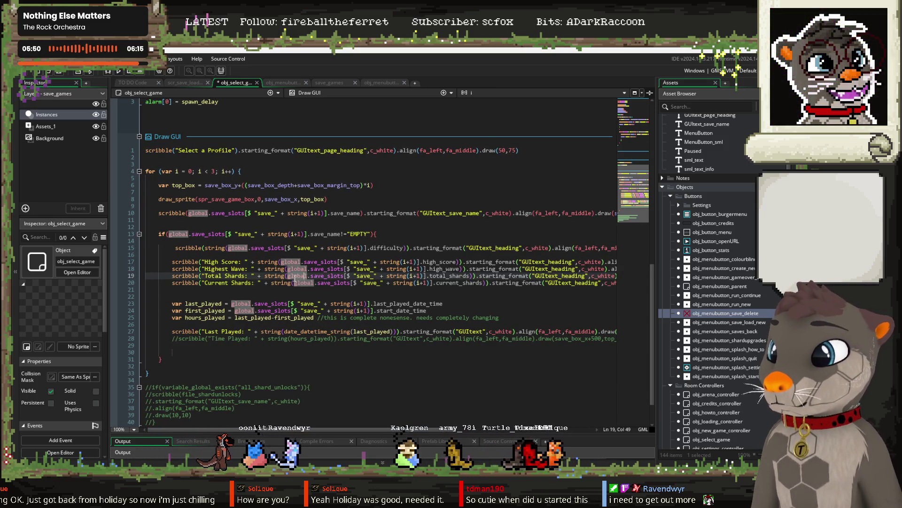
left_click(287, 276)
type("round(")
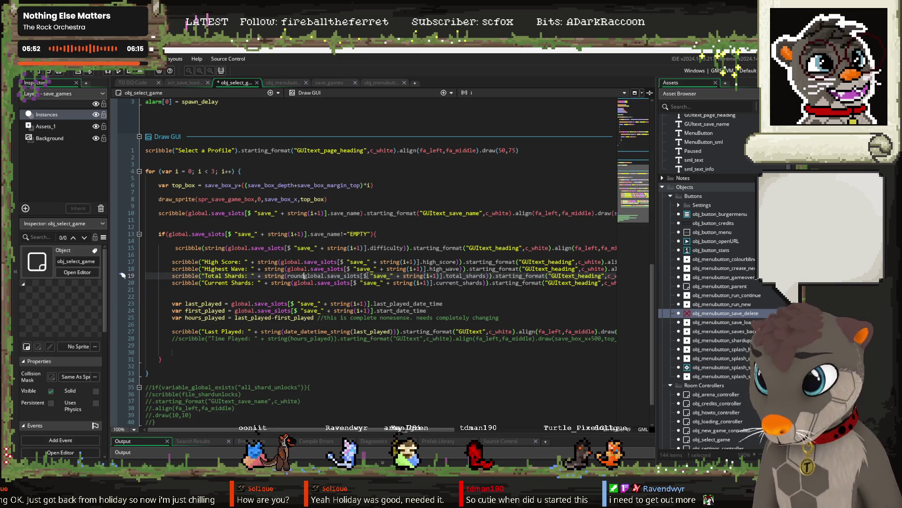
left_click(491, 276)
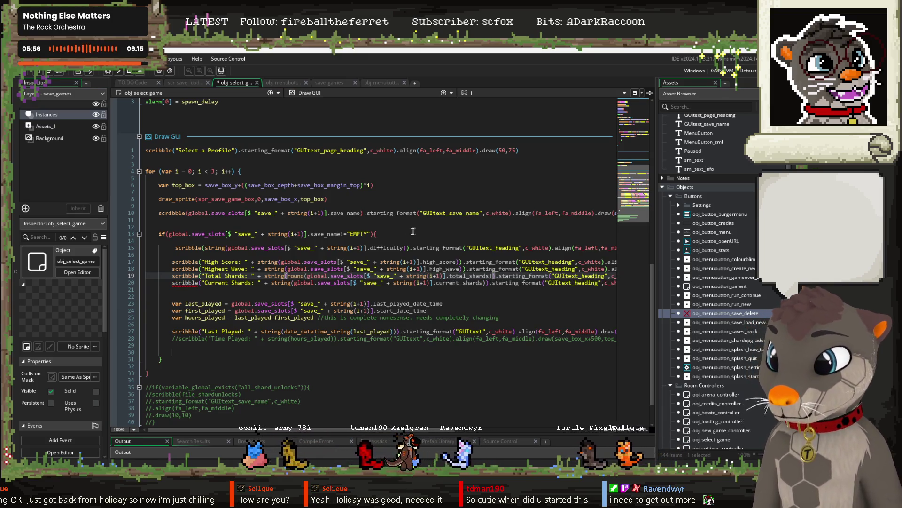
type(")")
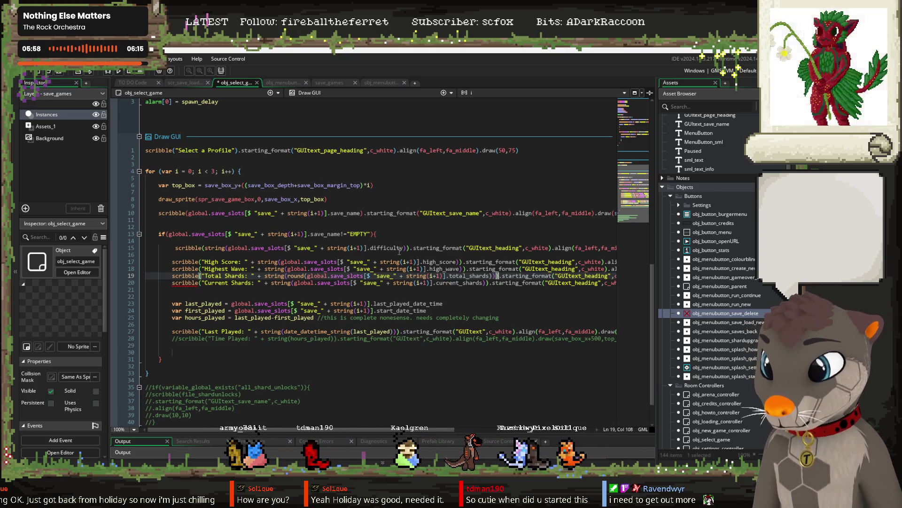
Wrap the current_shards expression on line 20 in round() as well.
left_click(293, 283)
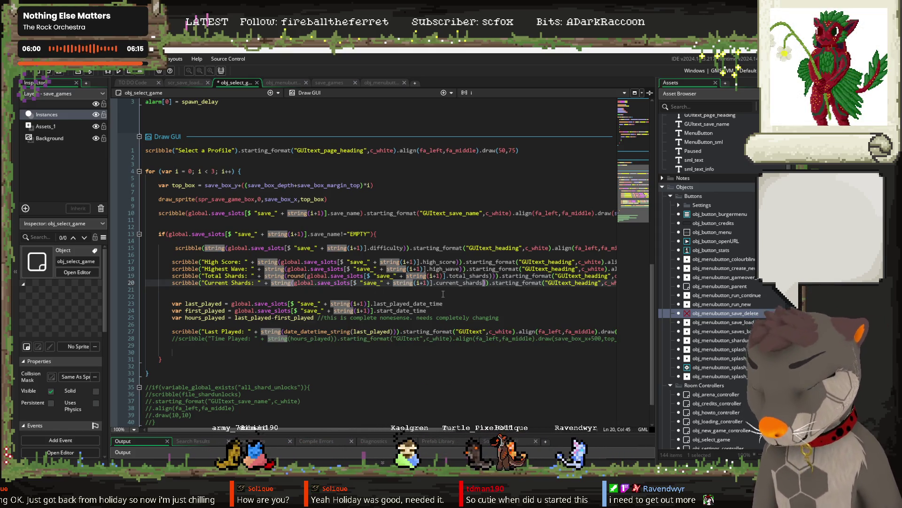
type("round")
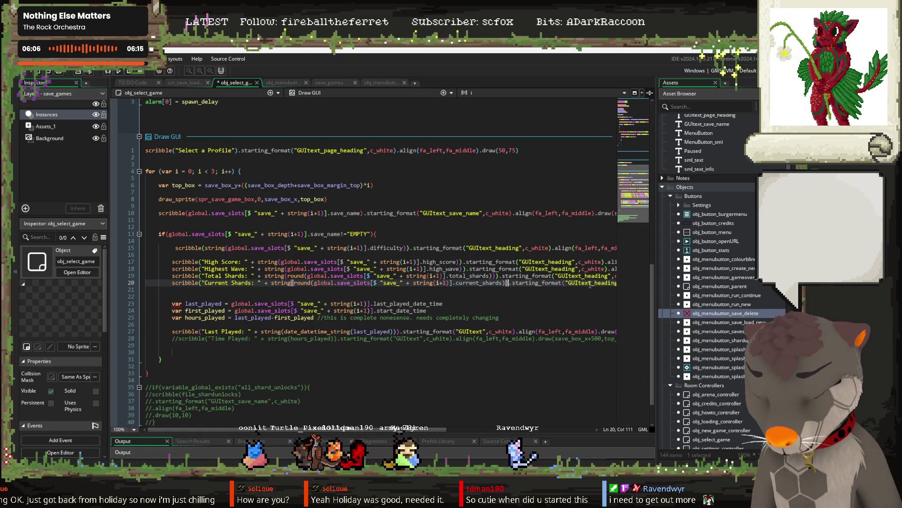
type(")")
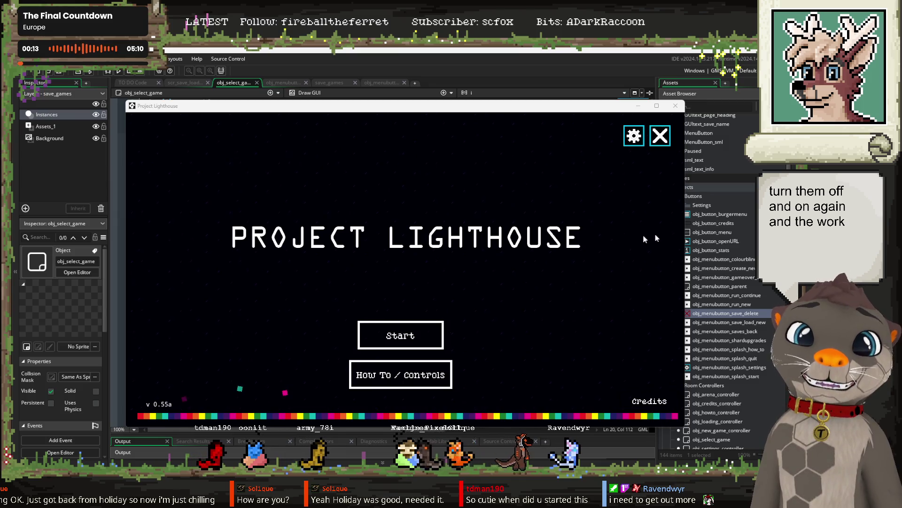
Create a new save profile 'dddff' in the top slot and start a new run.
left_click(396, 335)
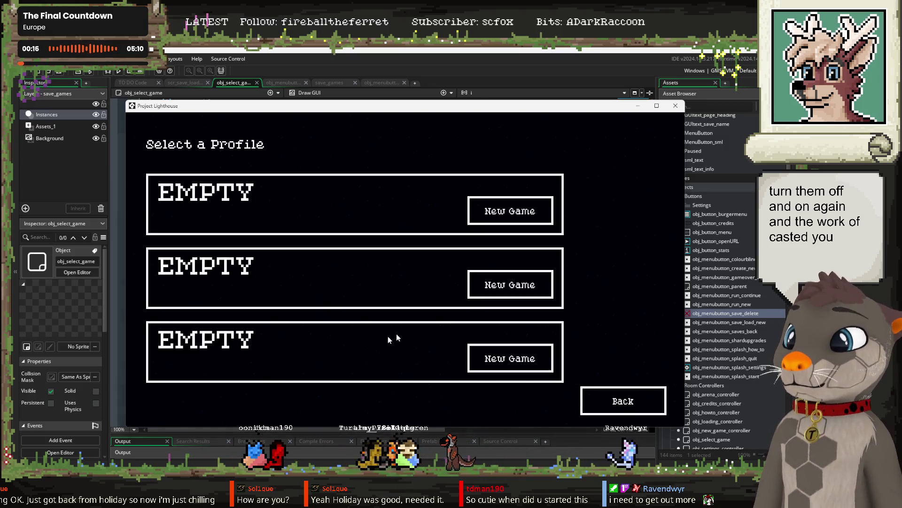
left_click(526, 228)
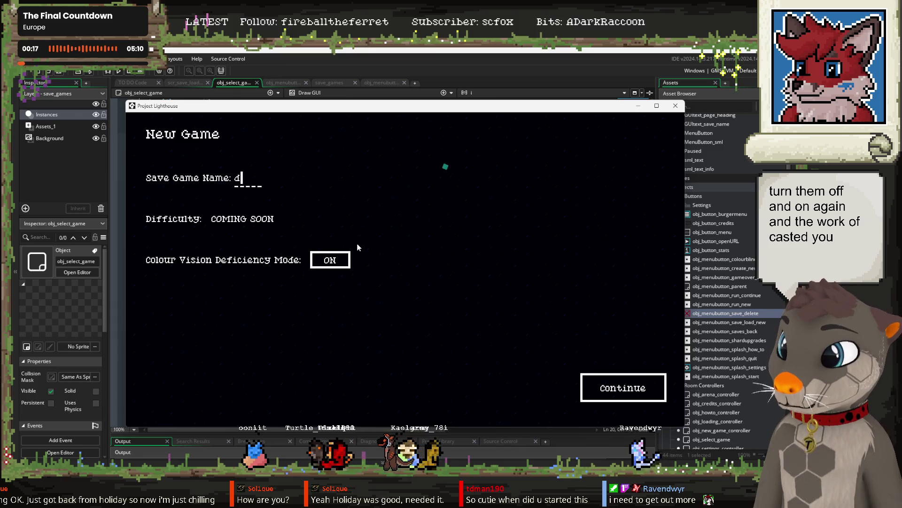
left_click(612, 391)
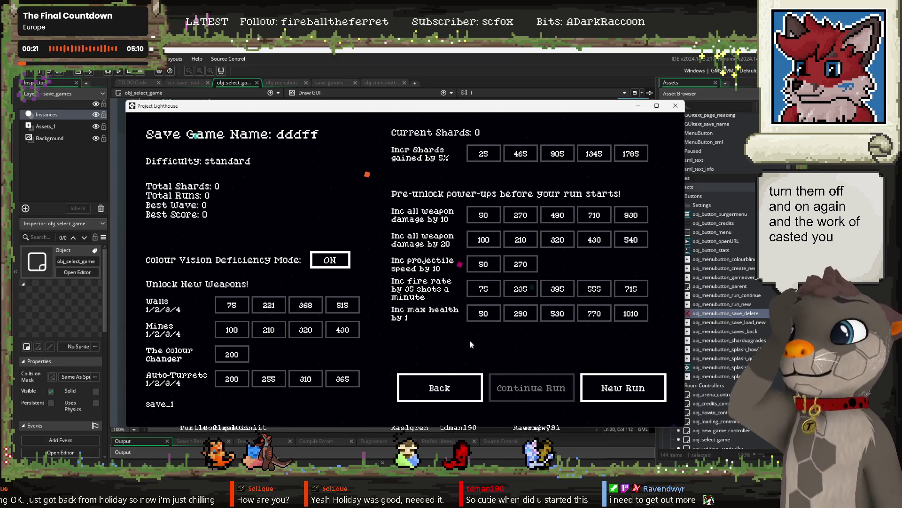
left_click(599, 399)
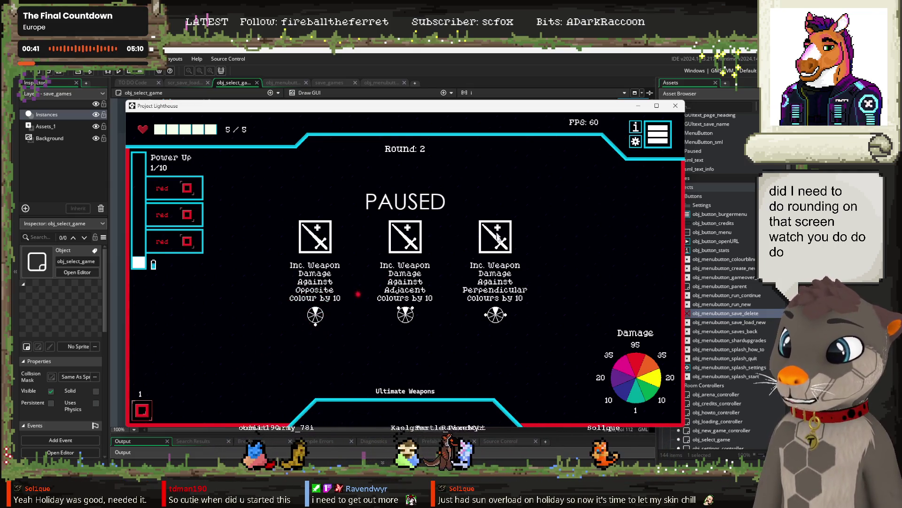
Take the perpendicular and opposite-adjacent colour damage upgrades and fight through to round 4.
left_click(497, 236)
left_click(637, 127)
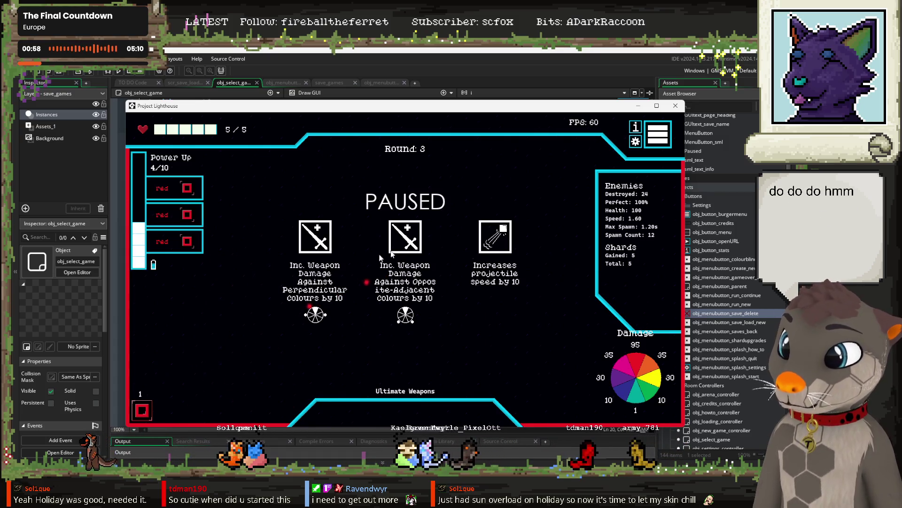
left_click(407, 246)
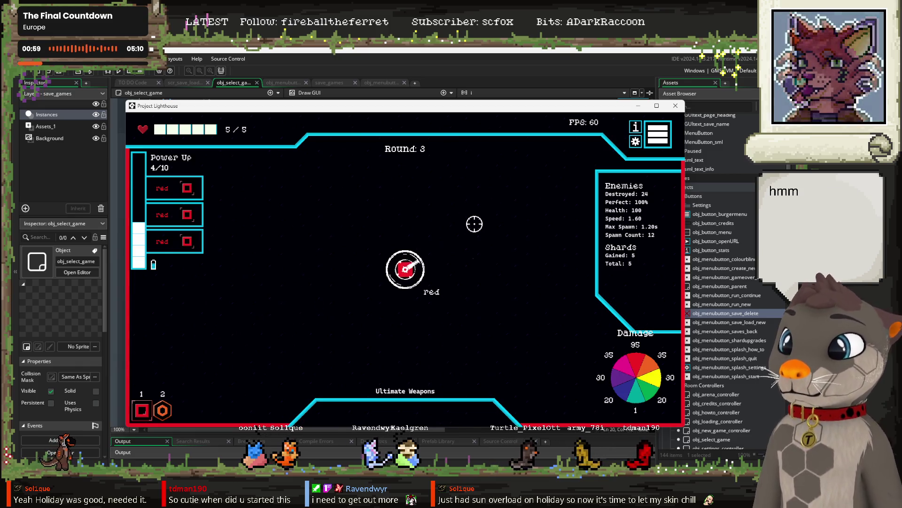
left_click(192, 265)
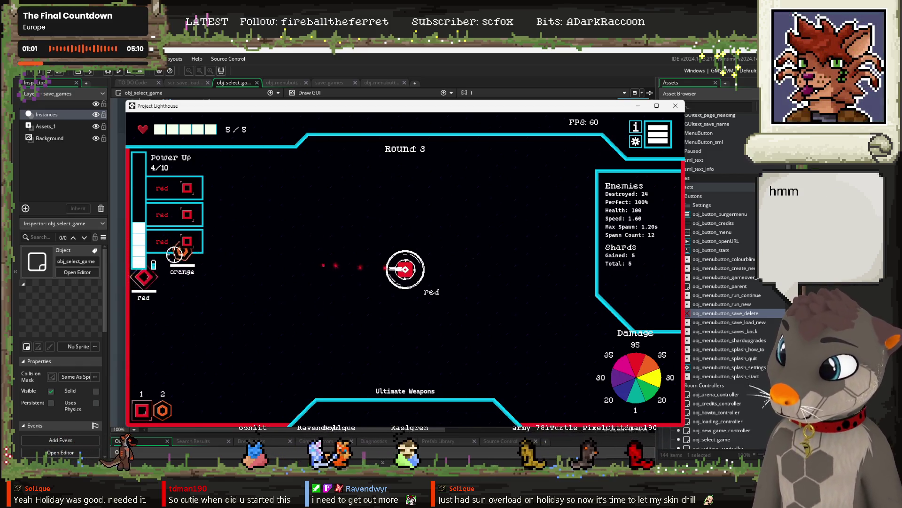
mouse_move(184, 278)
left_mouse_down()
mouse_move(190, 282)
mouse_move(177, 342)
mouse_move(202, 362)
mouse_move(244, 296)
mouse_move(243, 335)
mouse_move(555, 257)
mouse_move(531, 254)
mouse_move(510, 328)
mouse_move(288, 302)
mouse_move(316, 288)
mouse_move(335, 256)
mouse_move(520, 280)
mouse_move(514, 312)
left_mouse_up()
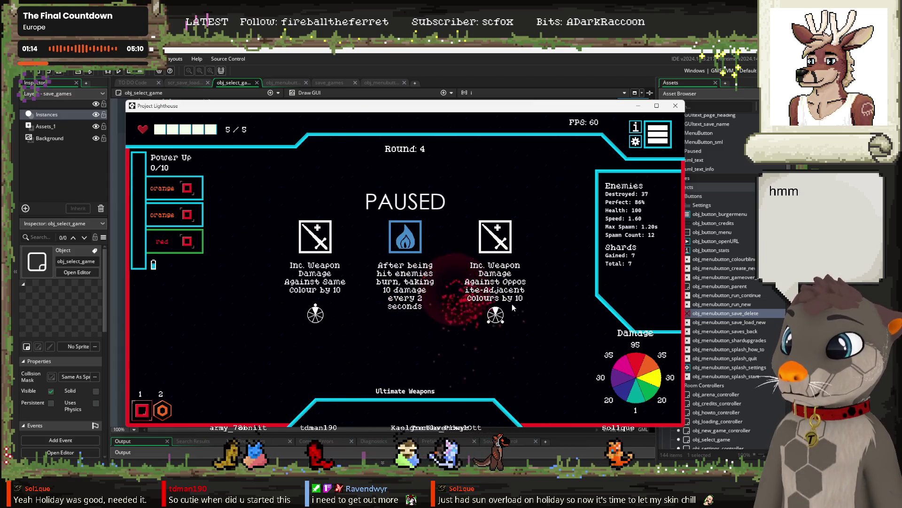
left_click(397, 280)
Check the profile list shows whole-number shard totals of 7, then return to the title and close the game.
left_click(659, 137)
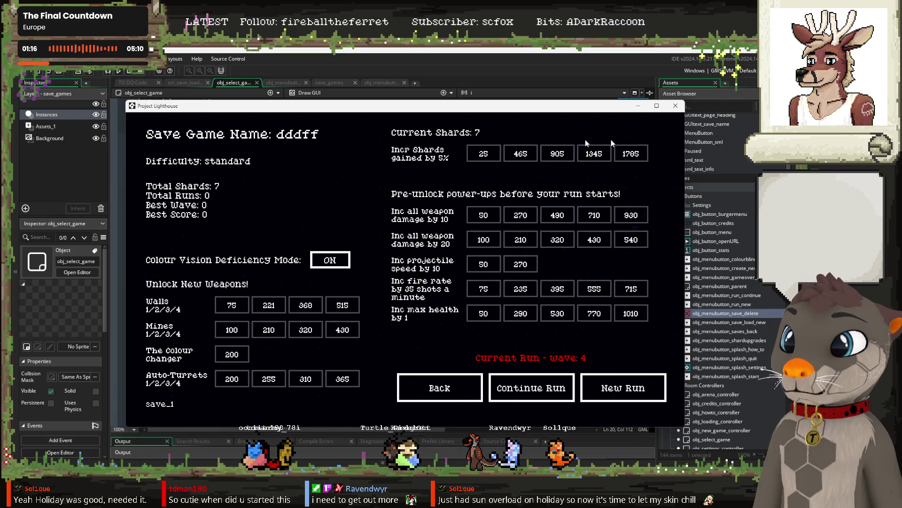
left_click(454, 391)
left_click(430, 329)
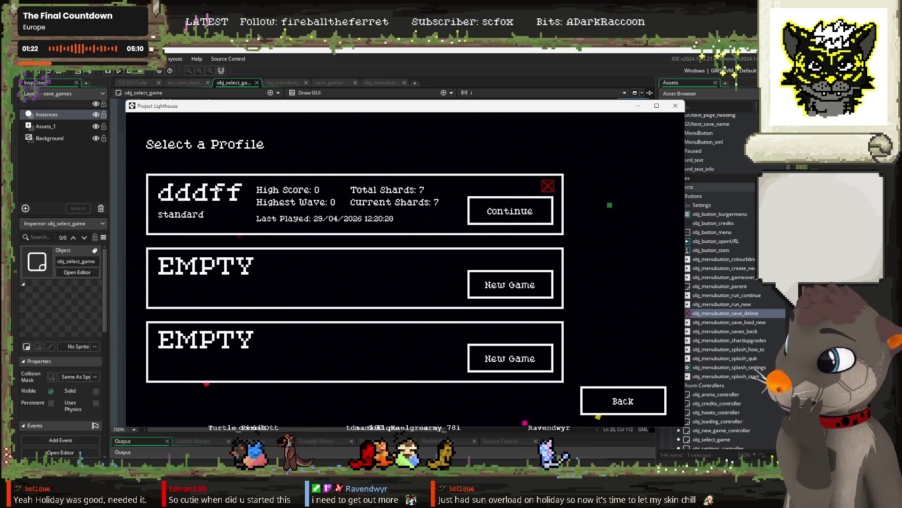
left_click(621, 408)
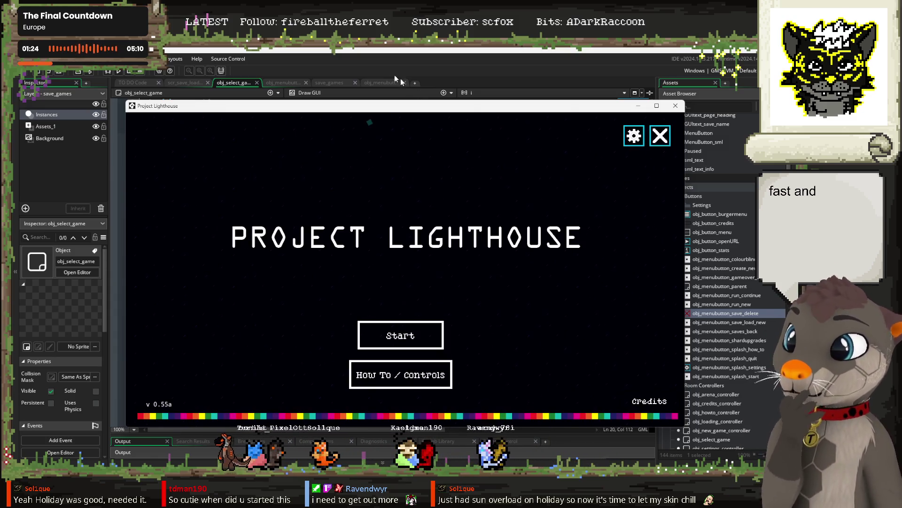
key("Escape")
Remove the MAJOR BUG line and its empty lines from the top of the TO DO note.
left_click(133, 82)
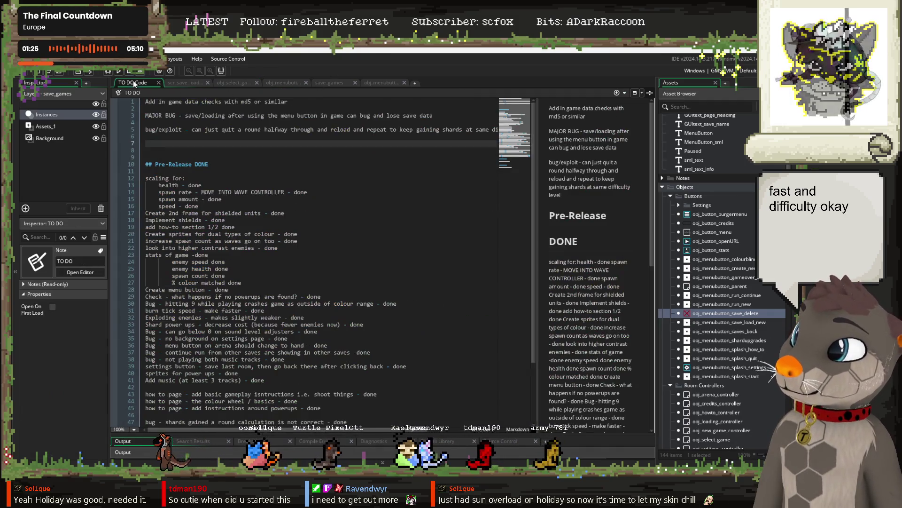
triple_click(335, 115)
key("ctrl+c")
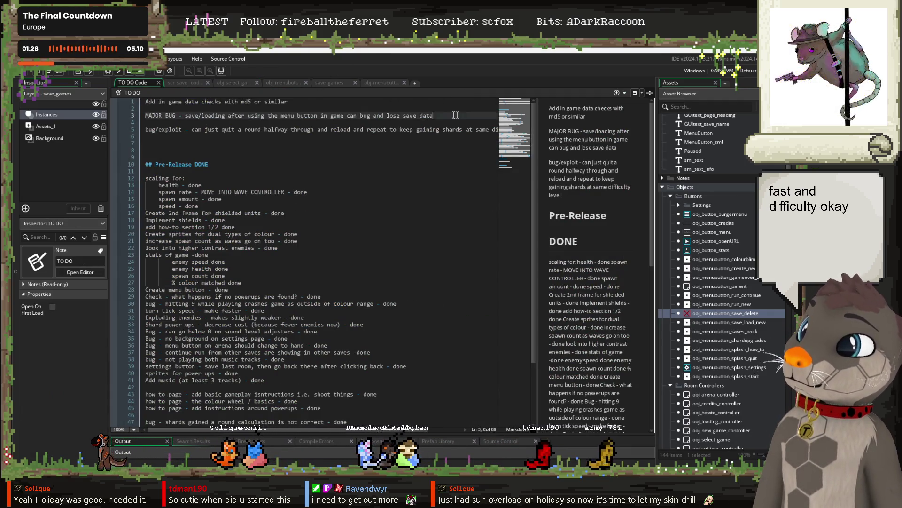
key("BackSpace")
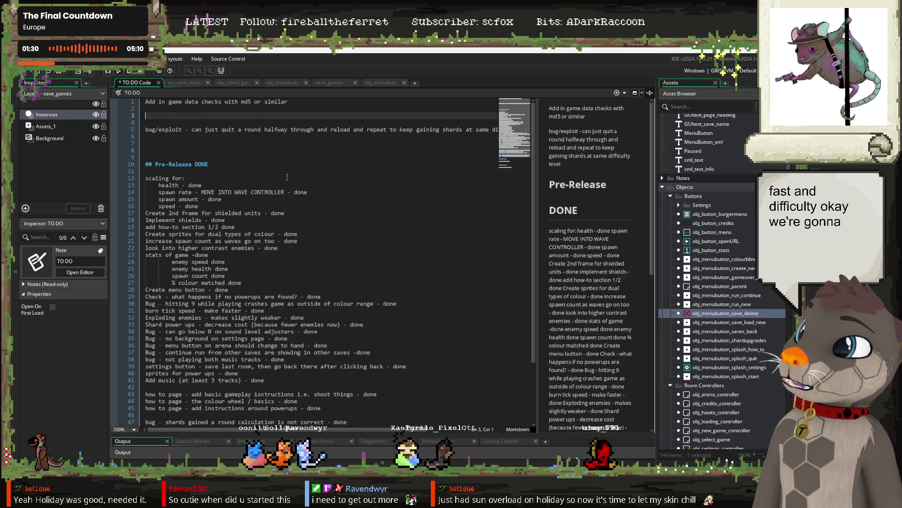
key("BackSpace")
key("Delete")
Paste the MAJOR BUG save/loading entry after line 46 and mark it '- done'.
left_click(149, 156)
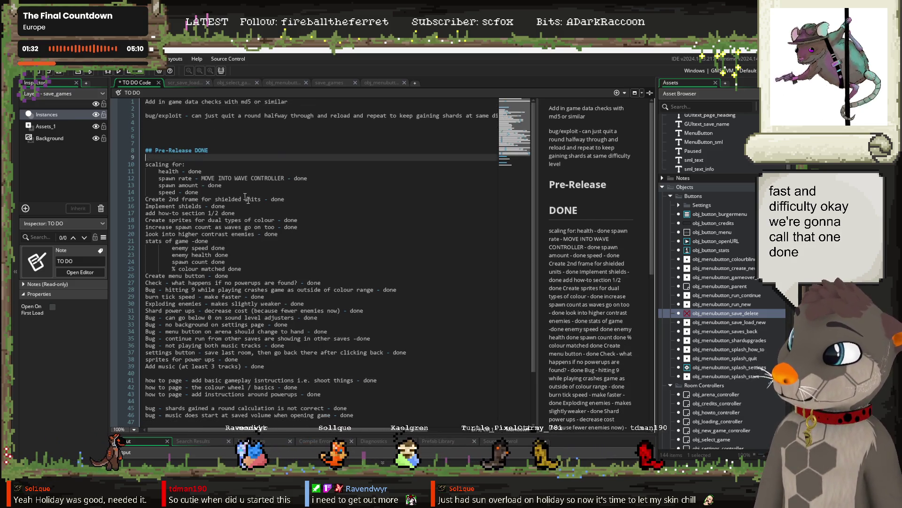
scroll(246, 280, "down", 3)
left_click(365, 353)
key("Return")
key("ctrl+v")
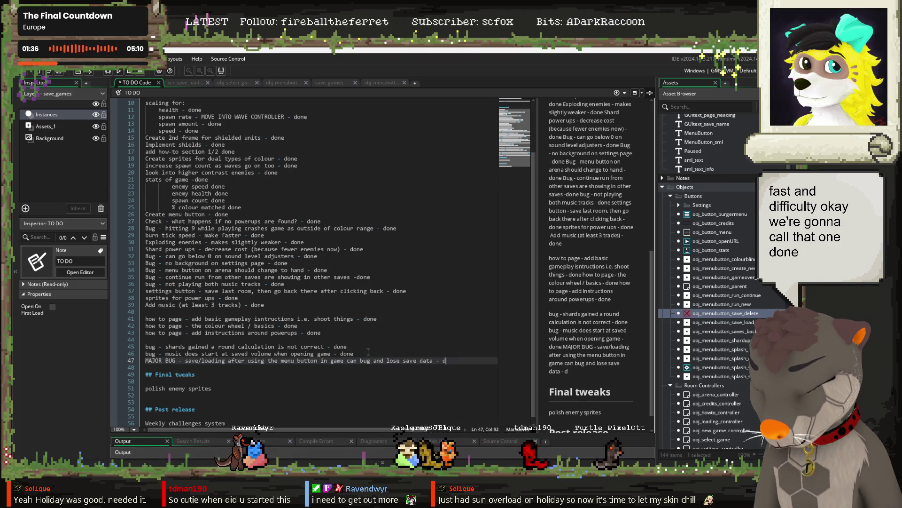
type("one")
left_click(368, 353)
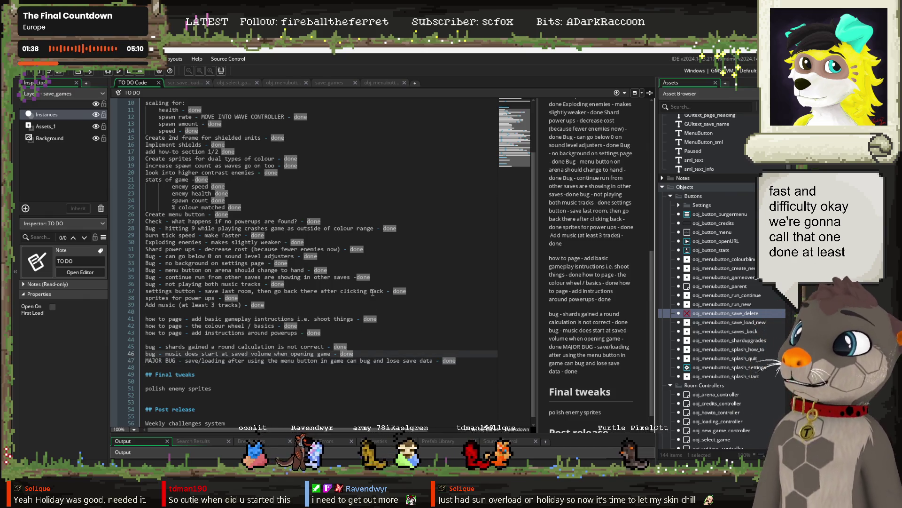
scroll(372, 292, "up", 3)
left_click(159, 123)
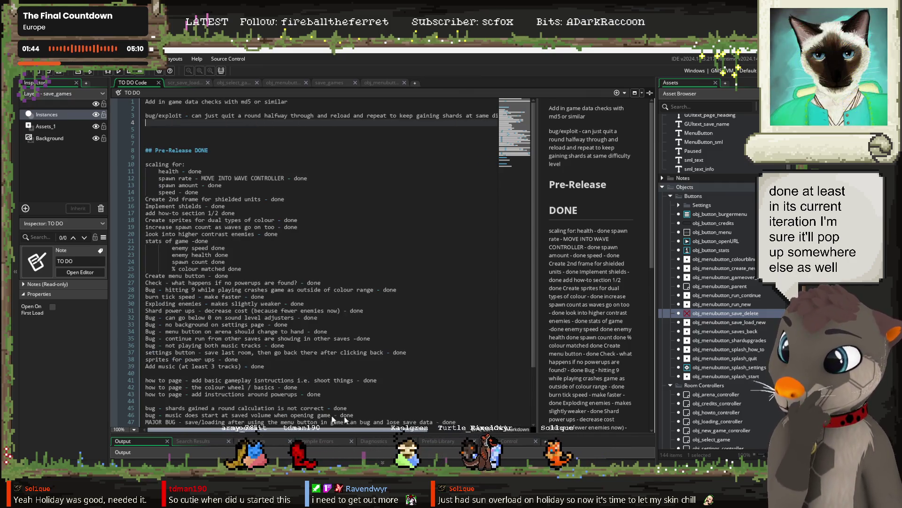
Select the bug/exploit line about quitting a round halfway on line 3.
left_click_drag(193, 116, 541, 117)
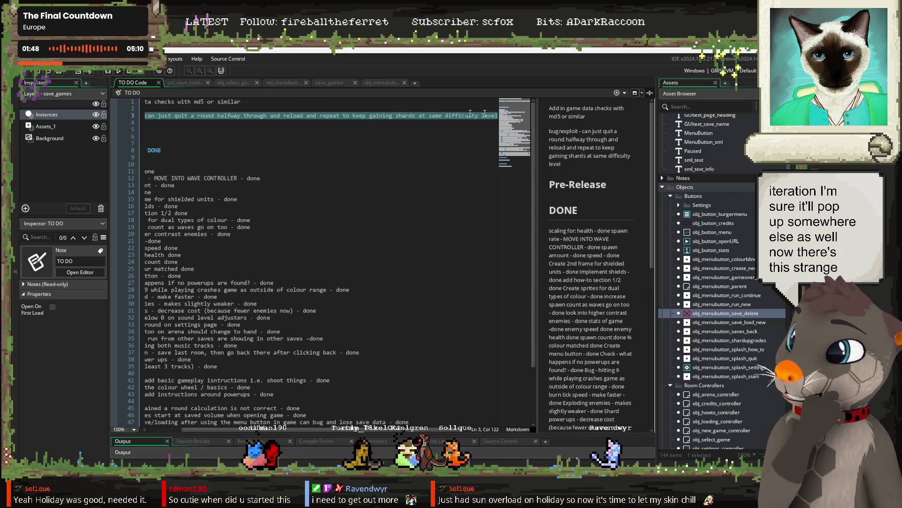
left_click_drag(146, 116, 196, 117)
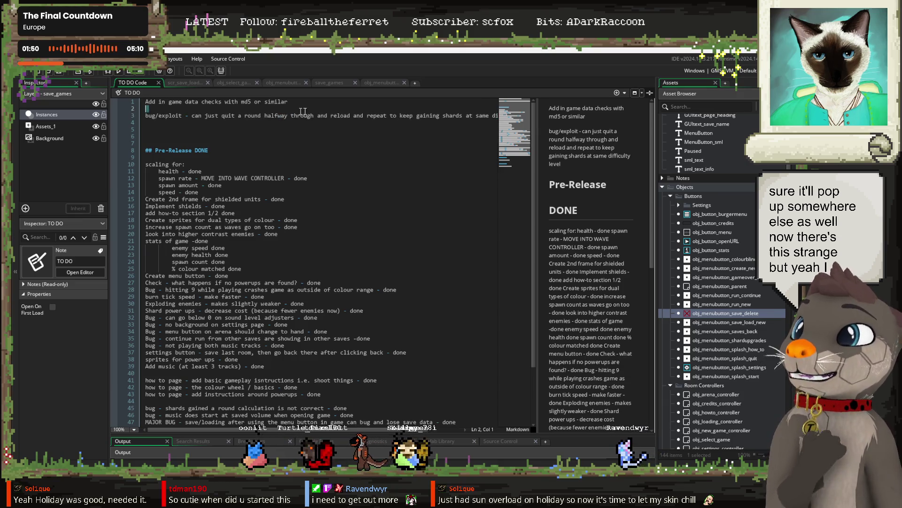
triple_click(338, 119)
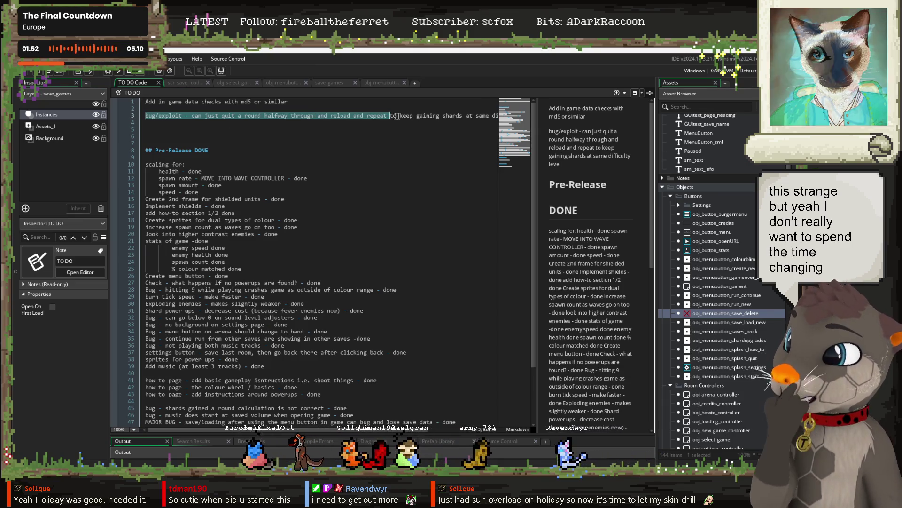
left_click(146, 117)
left_click_drag(194, 116, 549, 119)
key("Home")
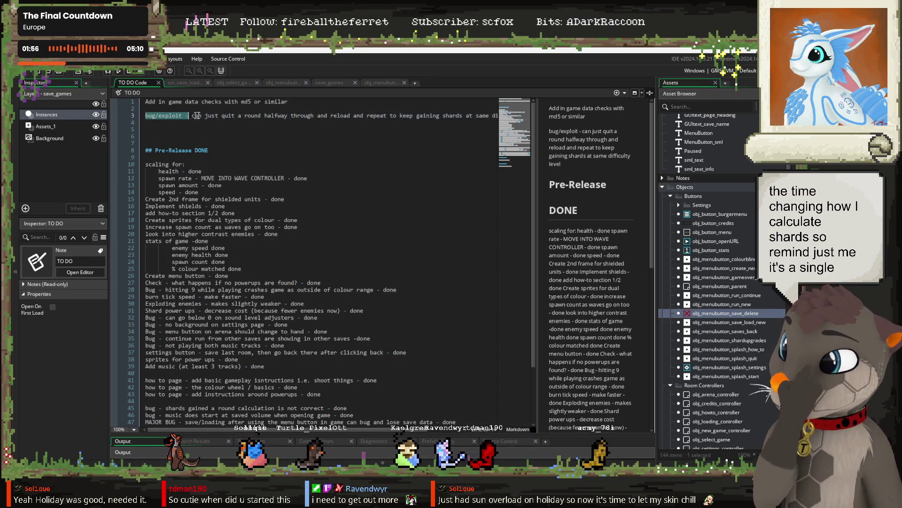
key("shift+Down")
key("Down")
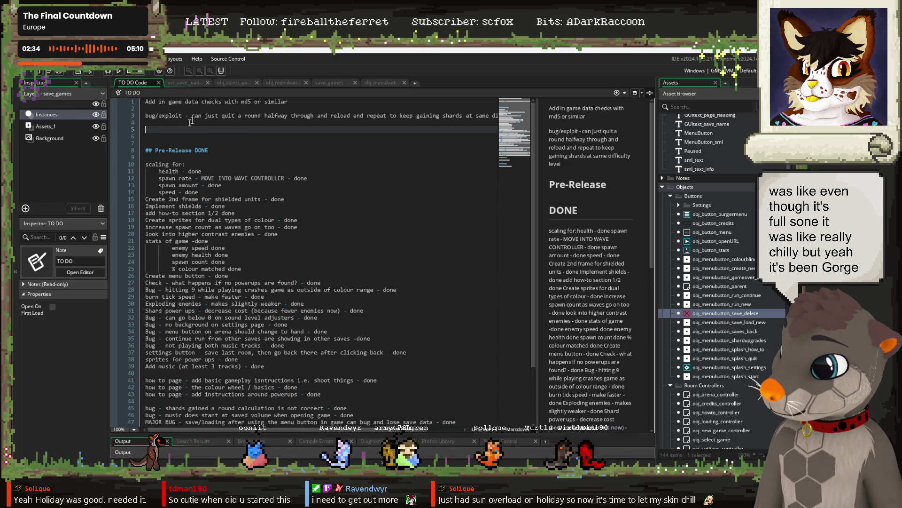
Delete the bug/exploit line and leftover blank lines, then save the TO DO note.
left_click_drag(148, 128, 143, 117)
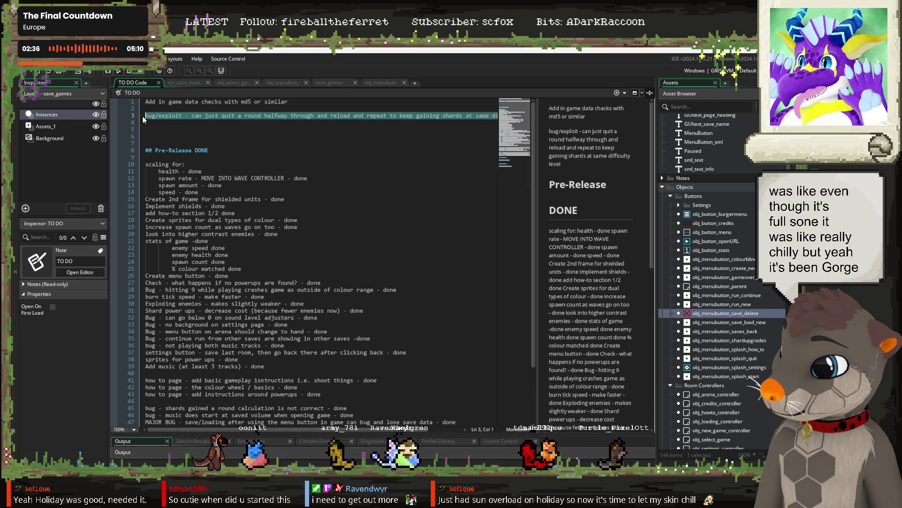
key("BackSpace")
key("BackSpace")
key("BackSpace")
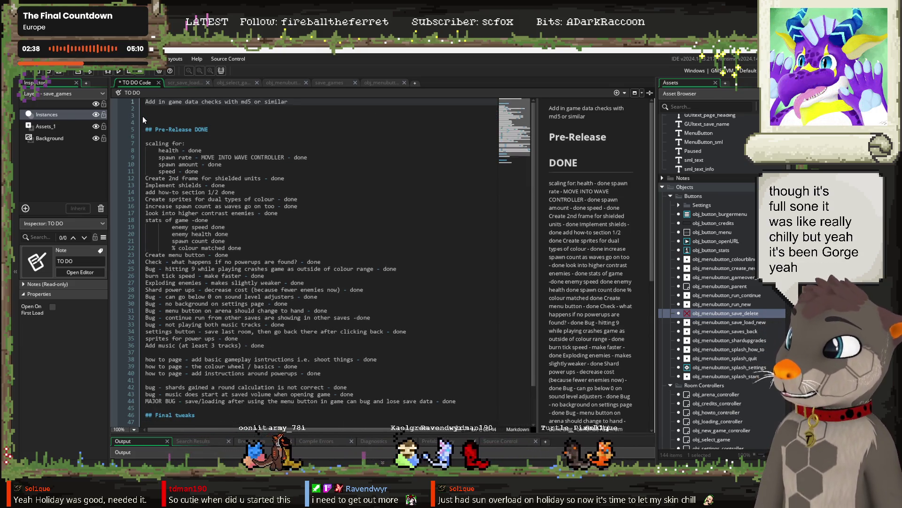
key("Delete")
key("Delete")
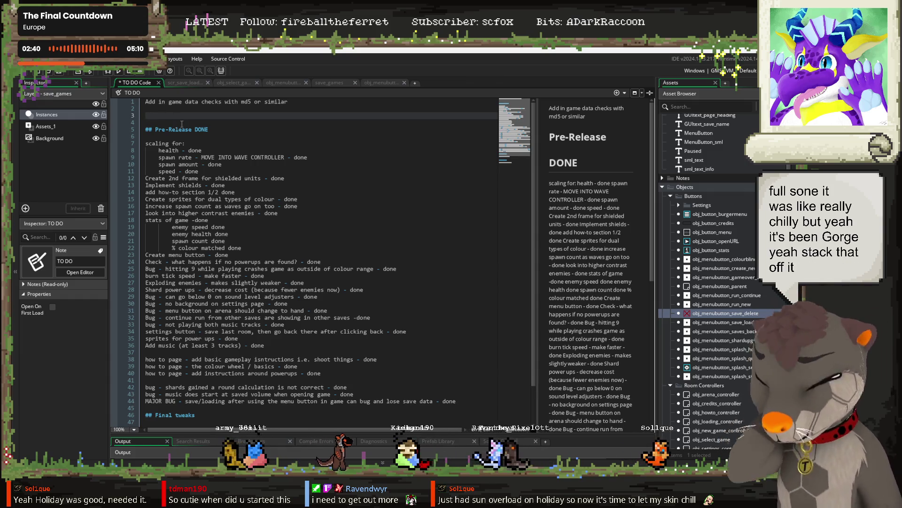
key("ctrl+s")
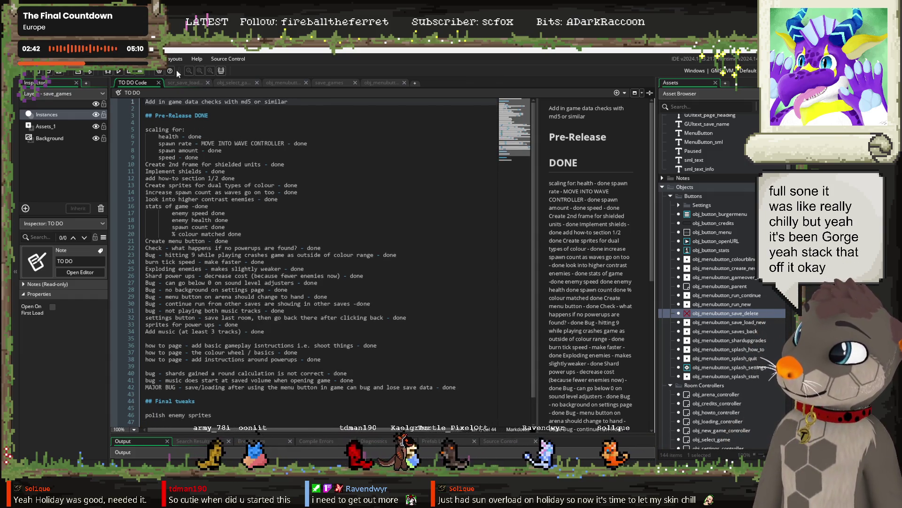
left_click(115, 59)
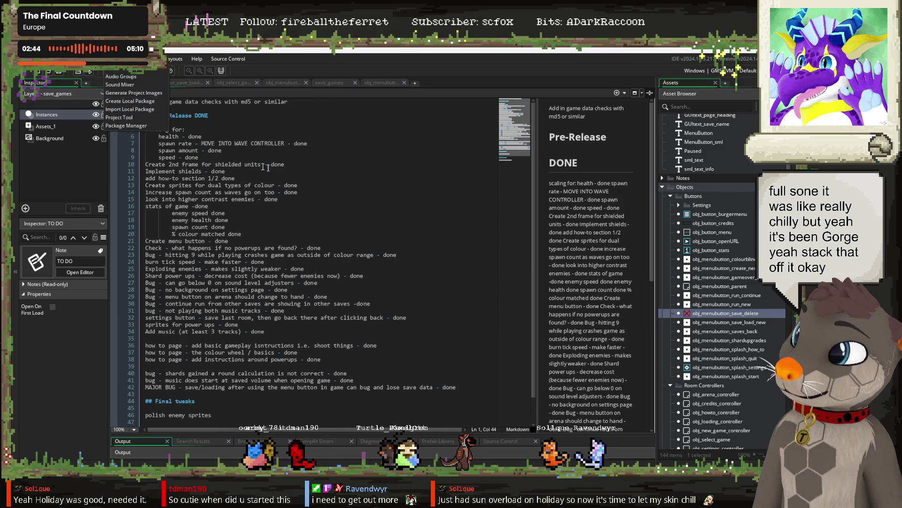
left_click(159, 71)
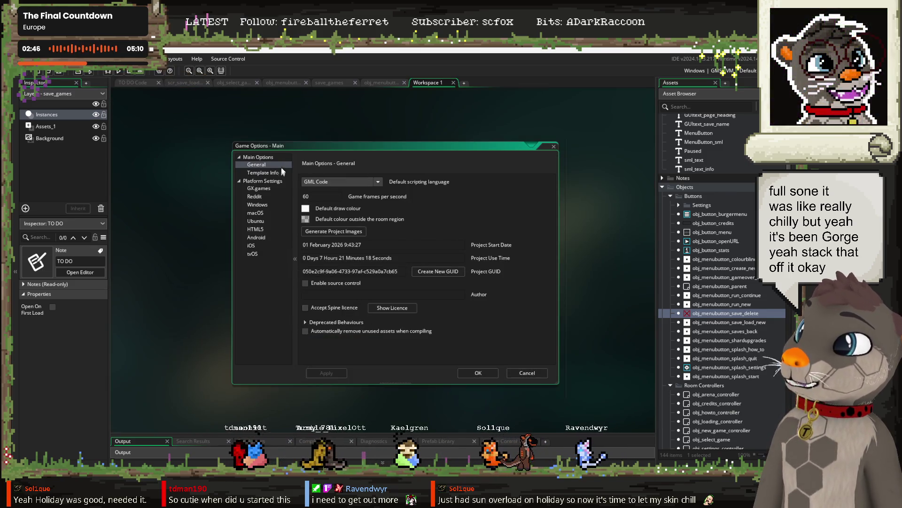
left_click(255, 206)
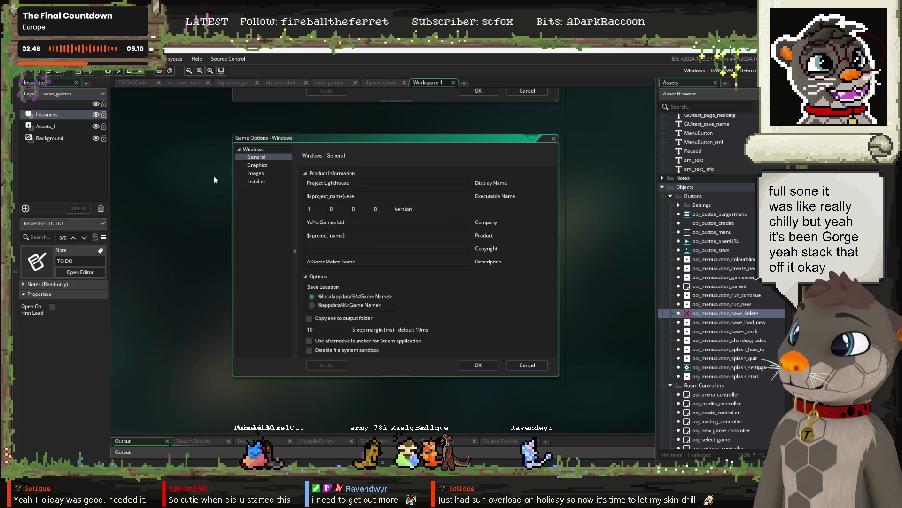
left_click(272, 169)
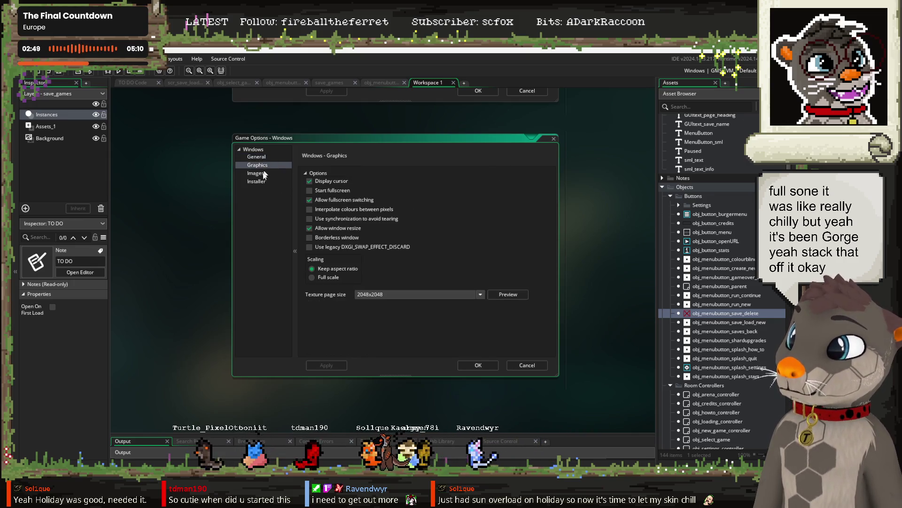
left_click(263, 175)
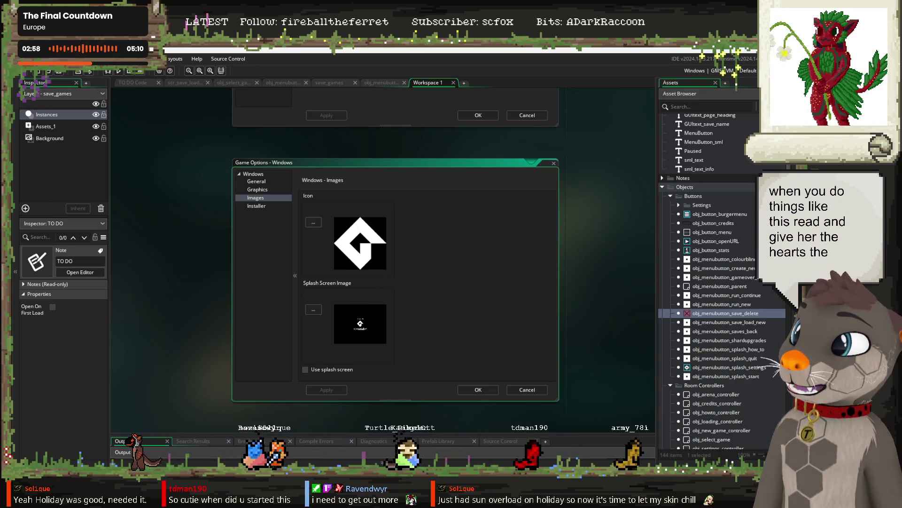
left_click(132, 82)
left_click(312, 104)
key("Return")
key("Return")
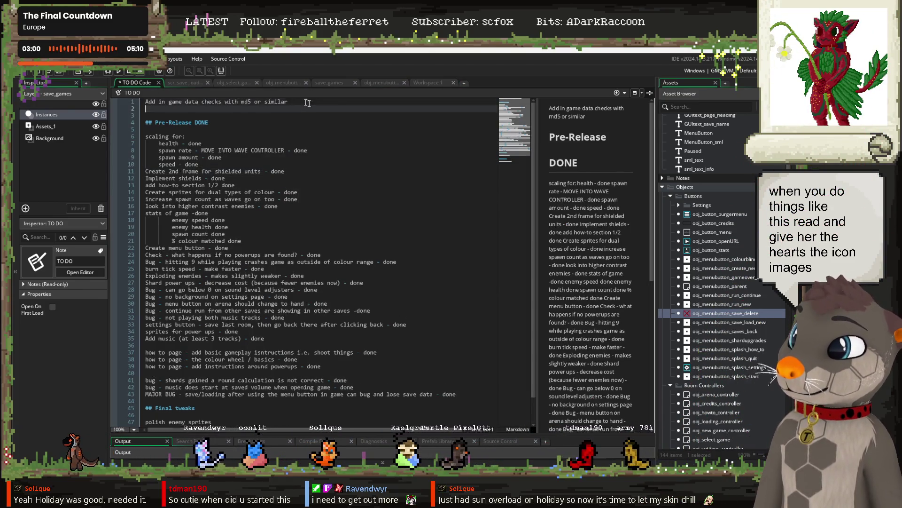
Add 'Set icon images and description etc' as line 3 of the TO DO note, save, and run the game with F5.
type("Set icon images and des")
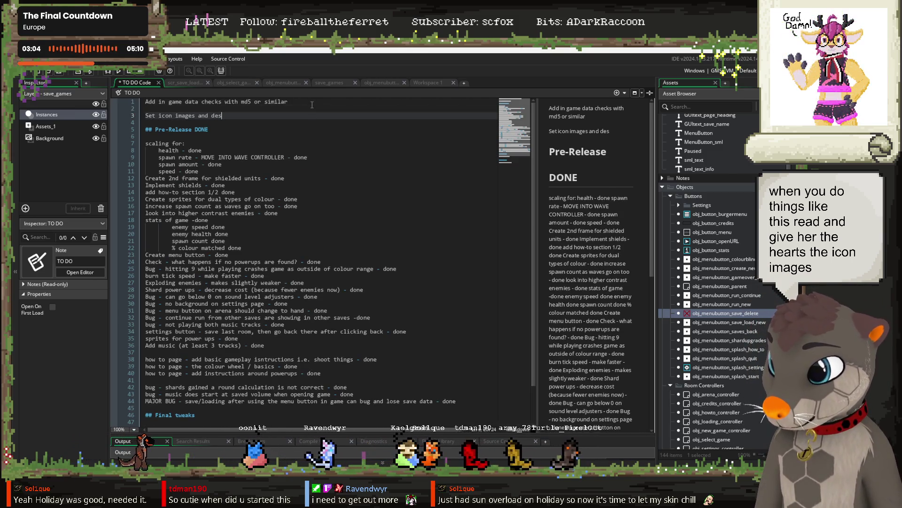
type("cription etc etc")
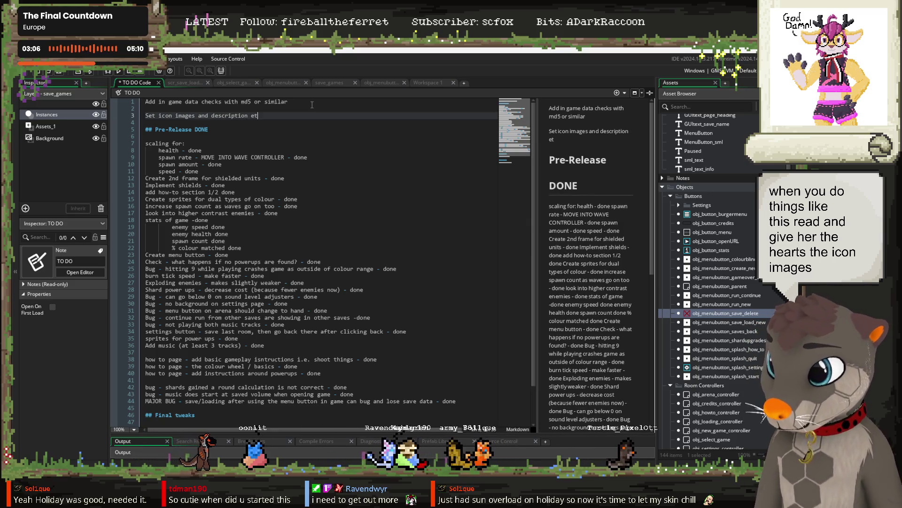
key("F5")
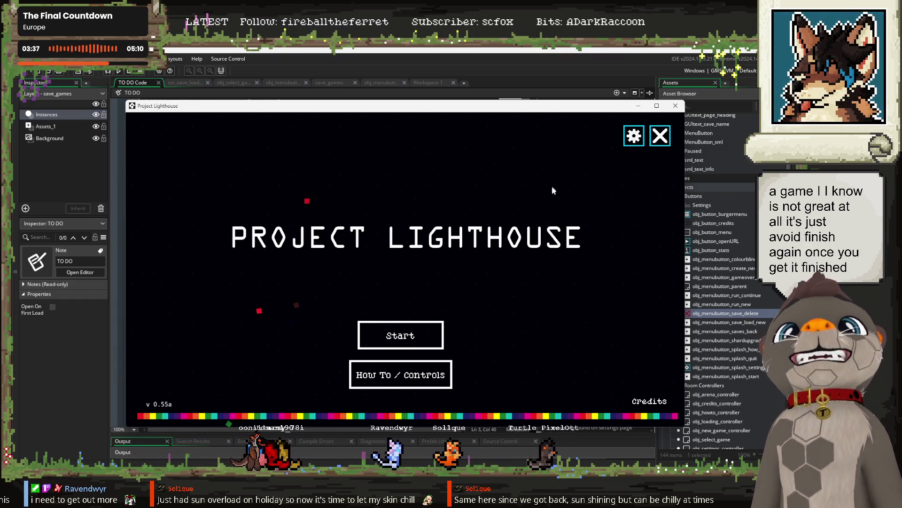
Check the game's Settings screen, return, then continue the dddff save profile.
left_click(633, 136)
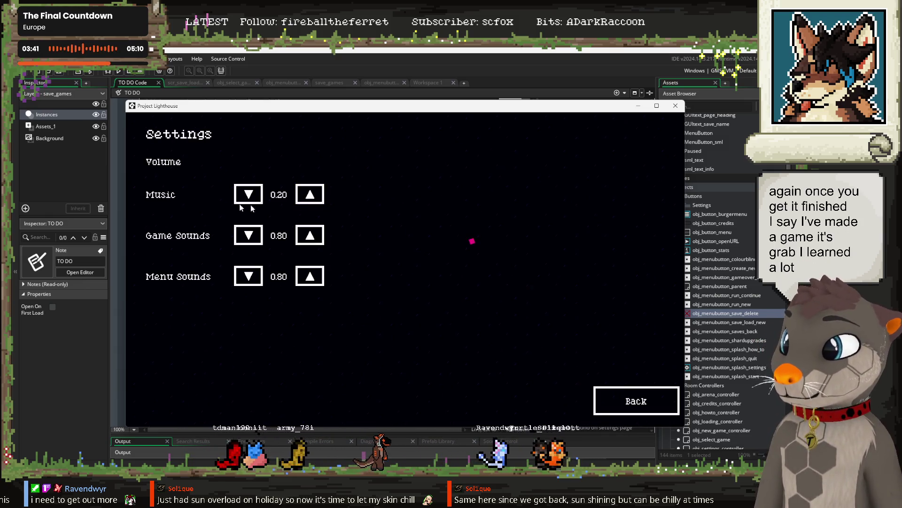
left_click(621, 390)
left_click(401, 335)
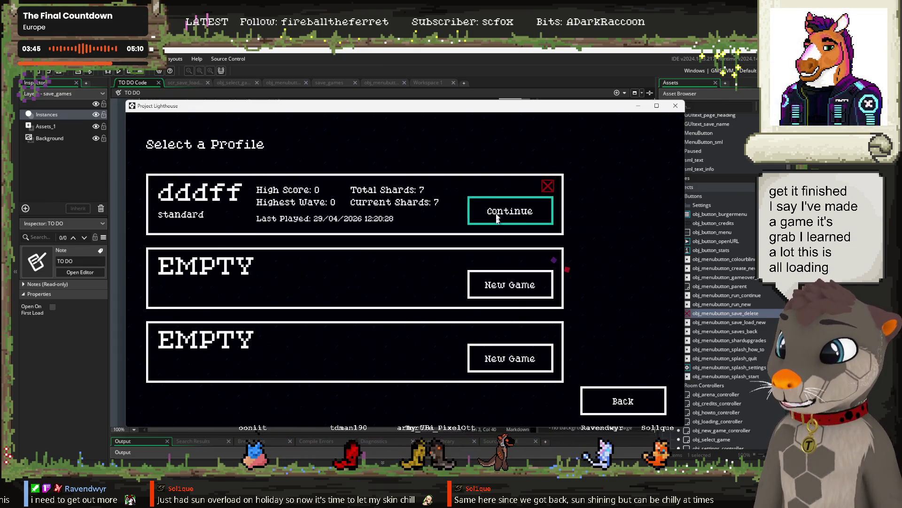
left_click(536, 218)
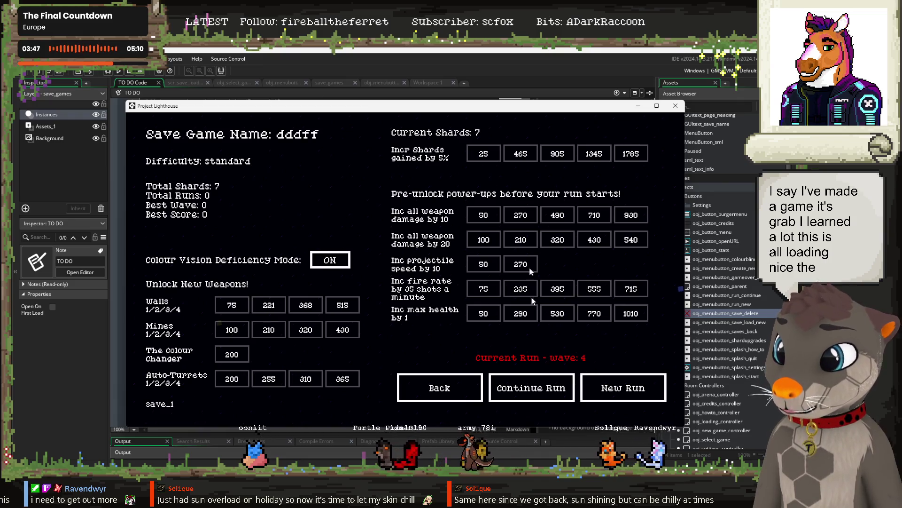
Resume the saved run at wave 4, collect the red gem, and shoot gems through to round 6.
left_click(528, 387)
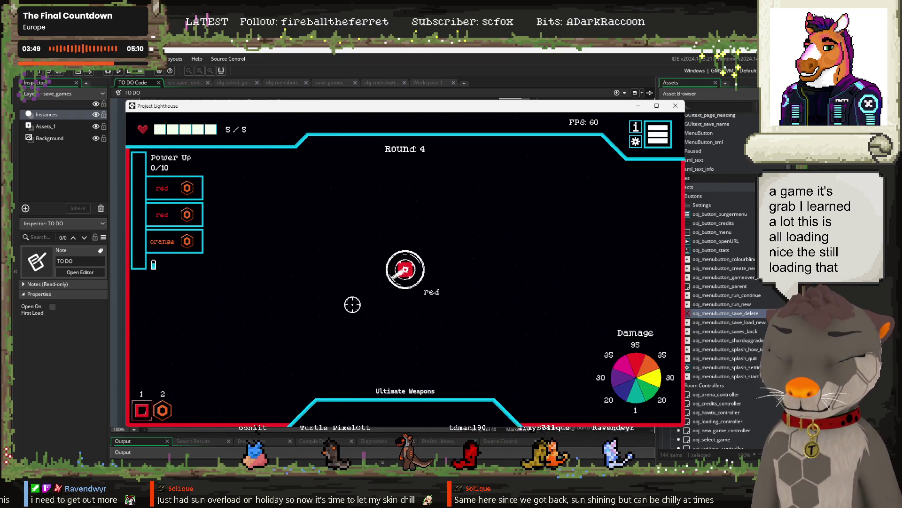
mouse_move(629, 300)
left_mouse_down()
mouse_move(604, 308)
mouse_move(362, 262)
mouse_move(180, 214)
left_mouse_up()
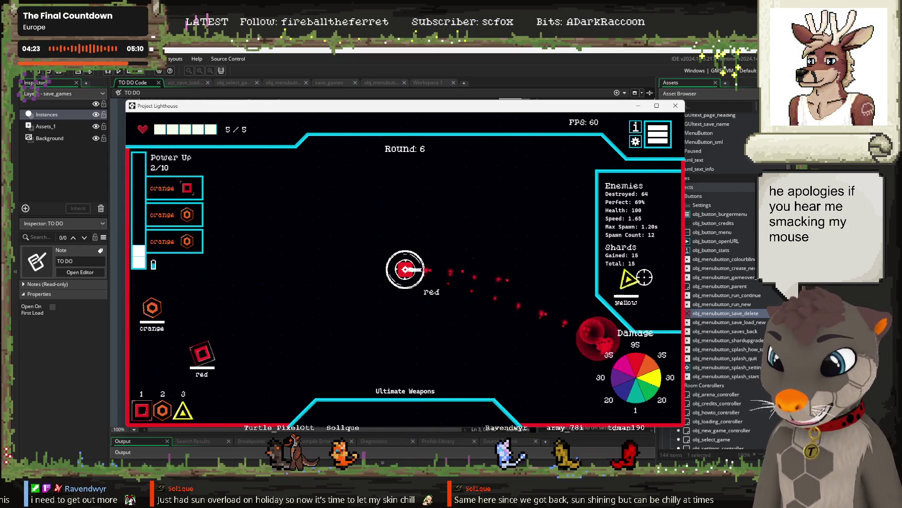
left_click(242, 311)
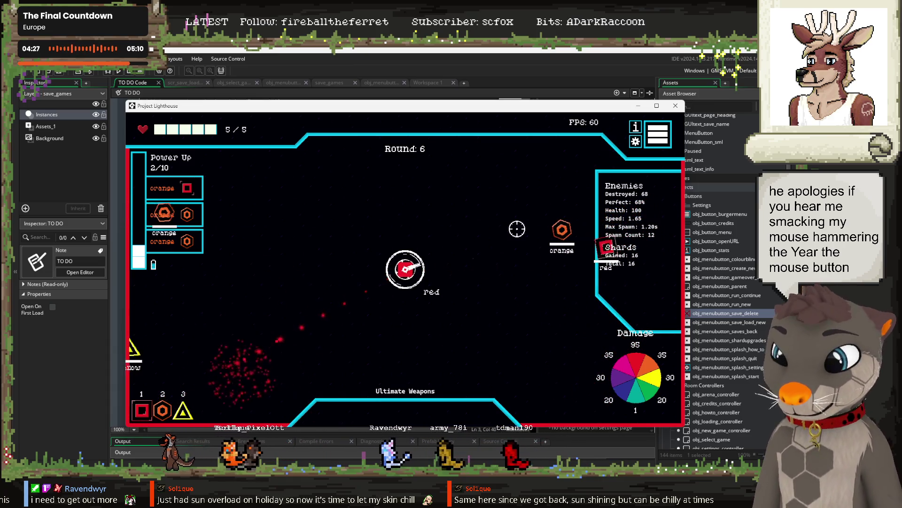
Shoot the orange and yellow gems on both sides of the screen.
left_click(513, 246)
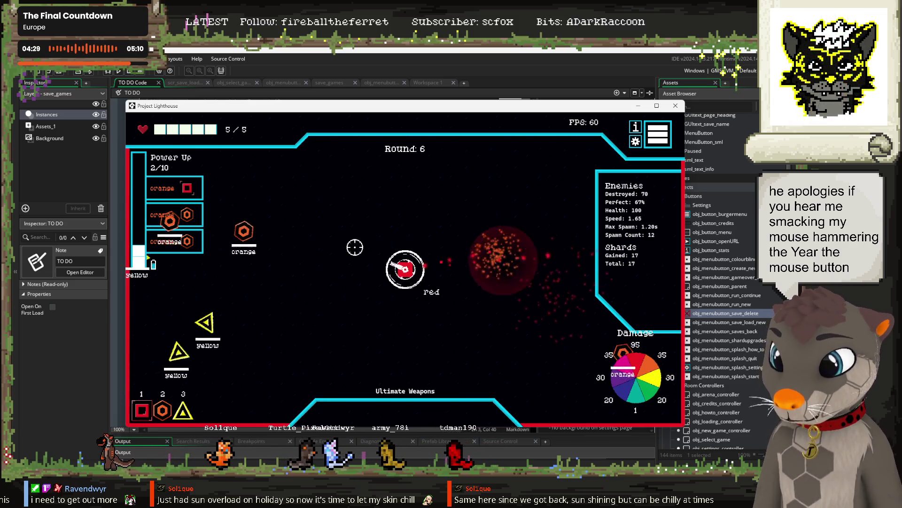
left_click(204, 250)
left_click(296, 315)
left_click(483, 299)
left_click(301, 272)
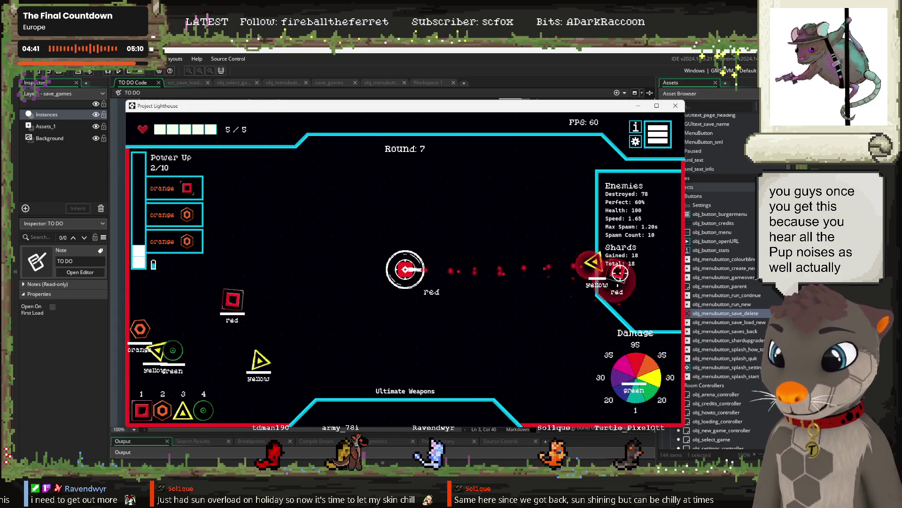
Match turret colours (red, orange, yellow, green) to enemies through wave 9, then open the save screen.
key("2")
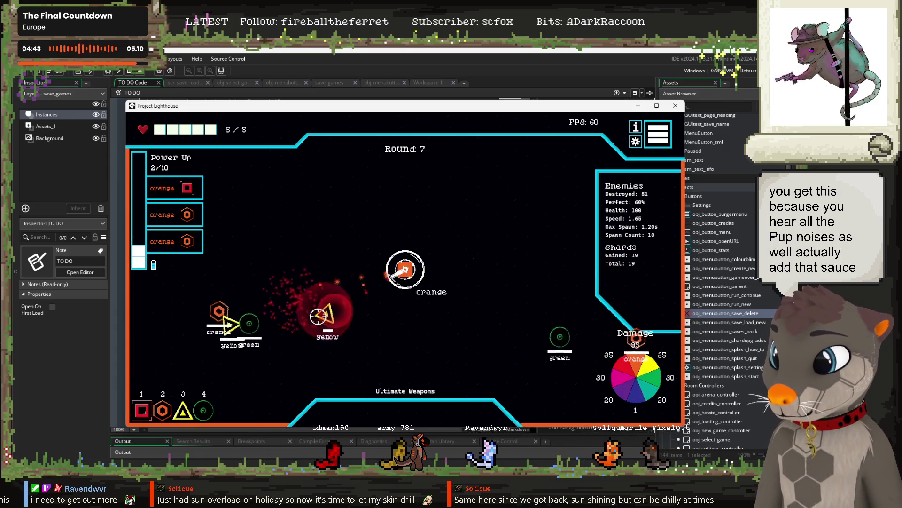
key("1")
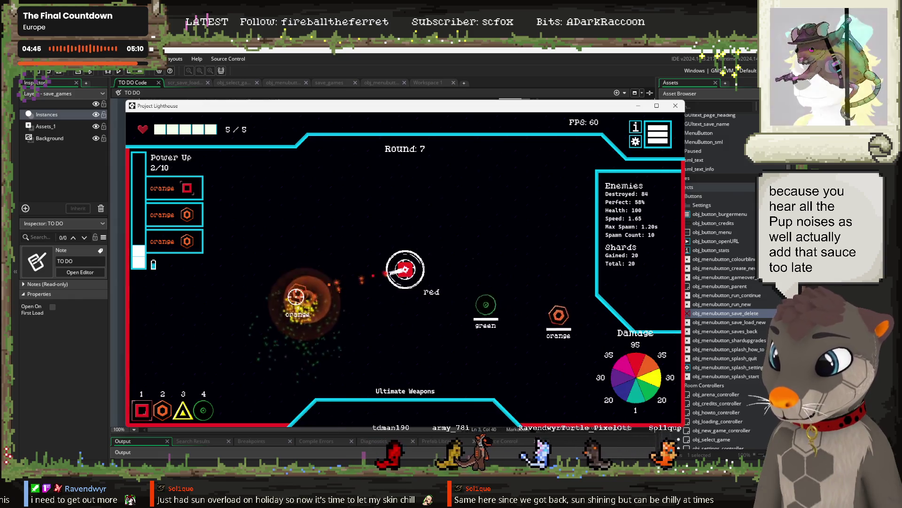
key("2")
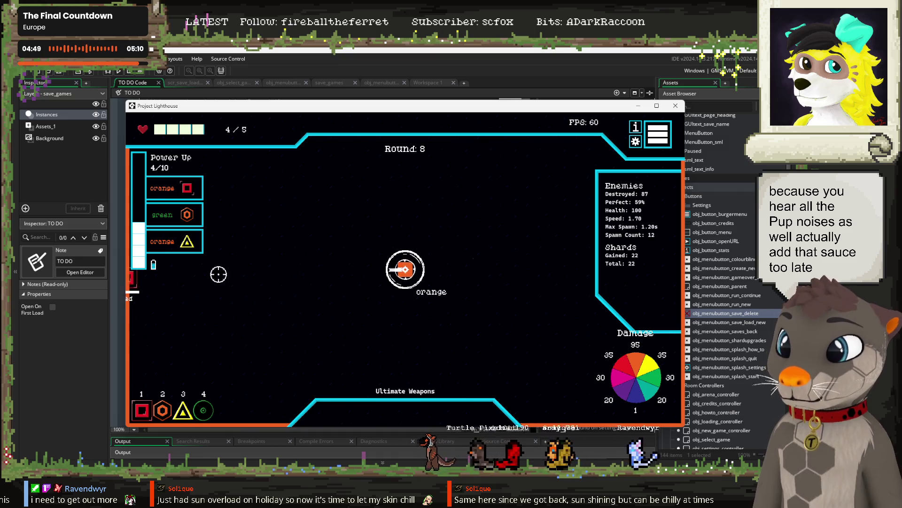
key("1")
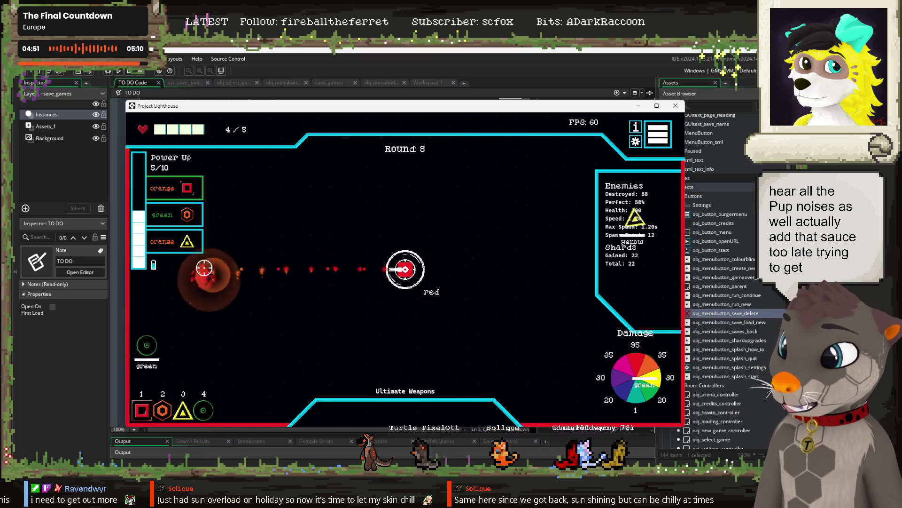
key("2")
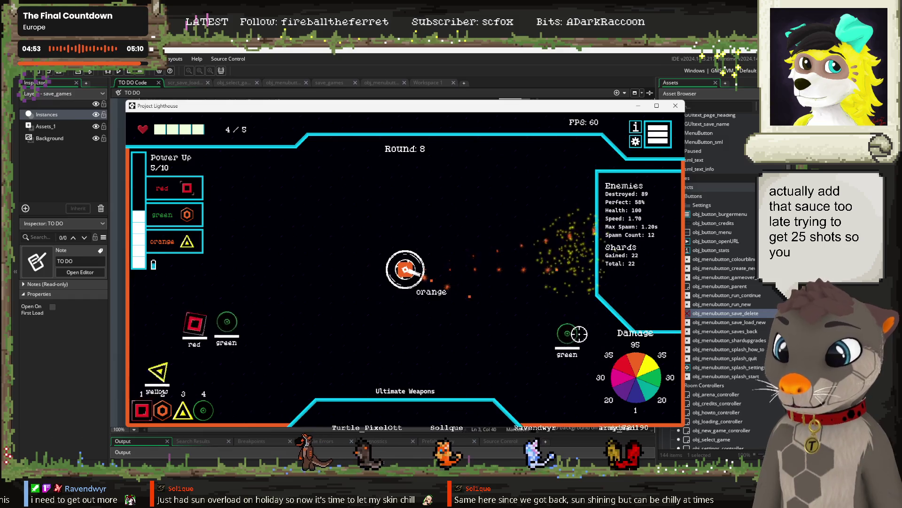
key("1")
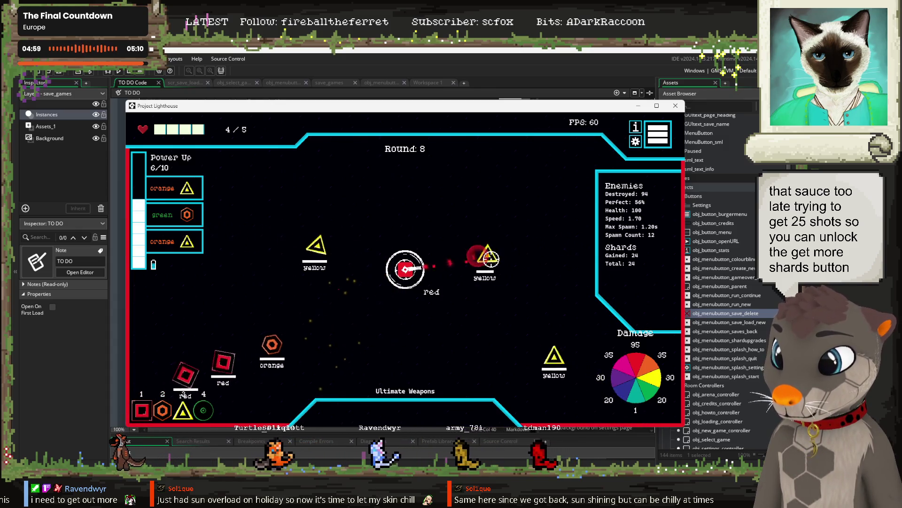
key("3")
key("2")
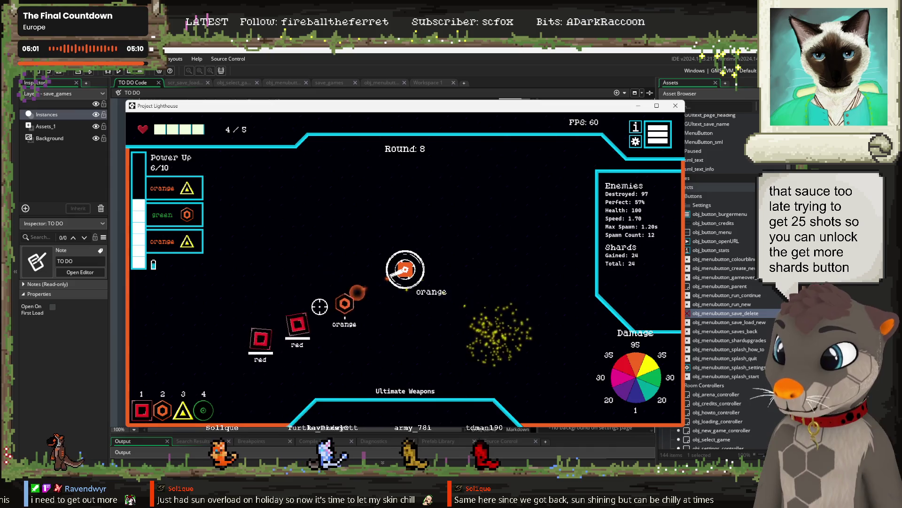
key("1")
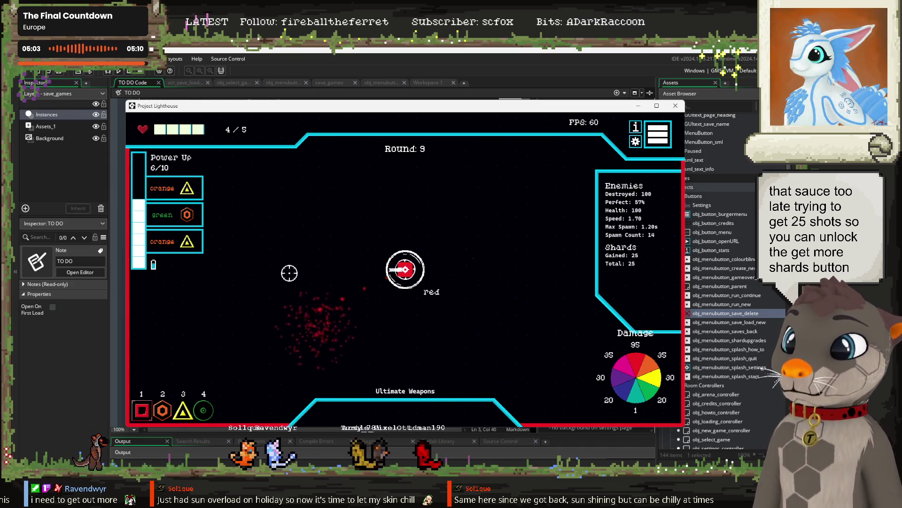
key("3")
key("2")
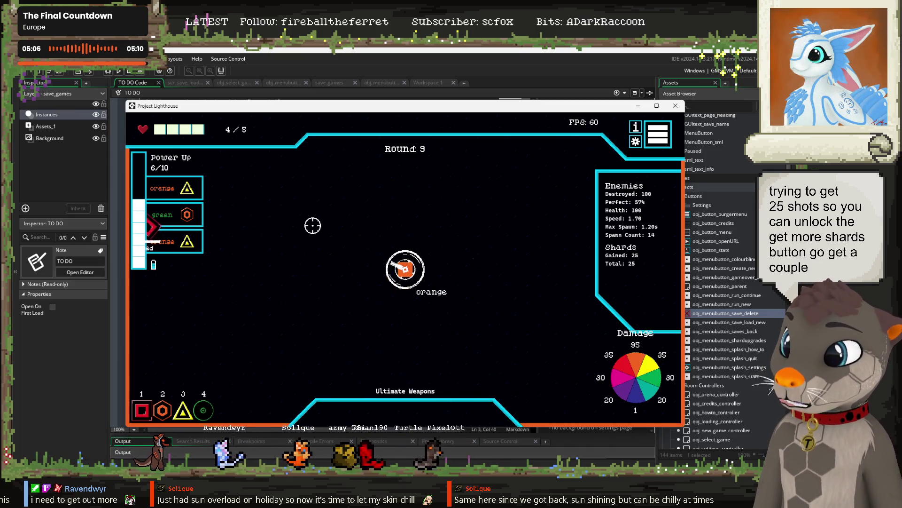
key("1")
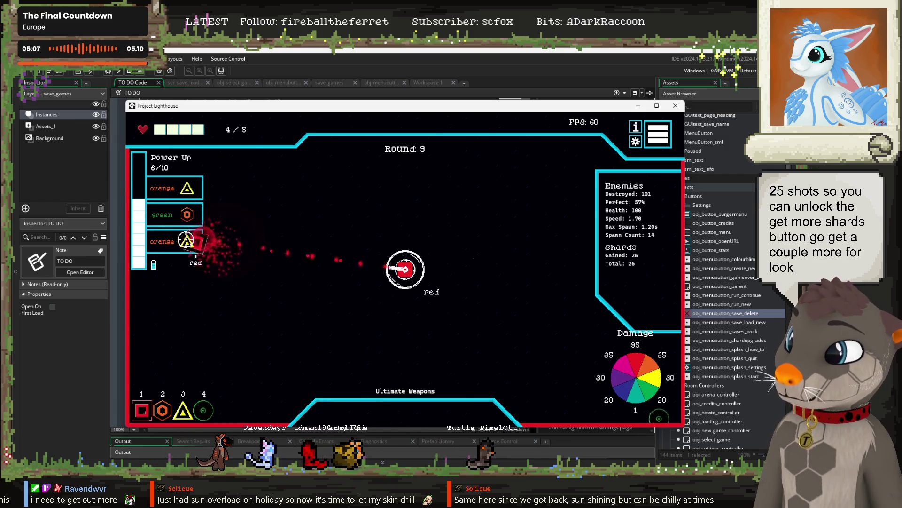
key("4")
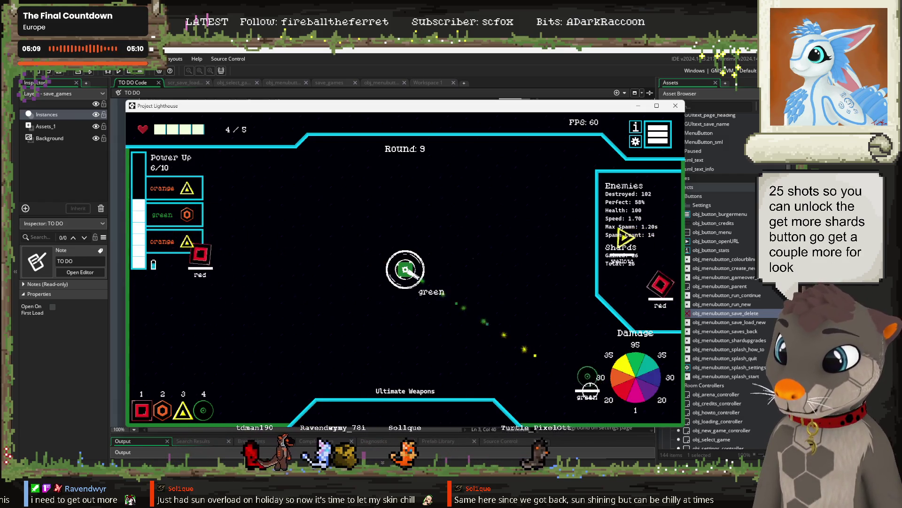
key("1")
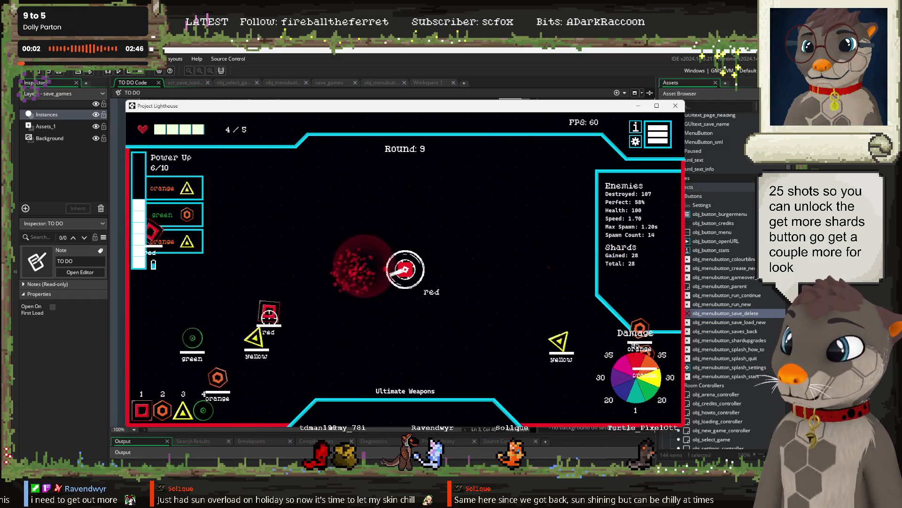
key("3")
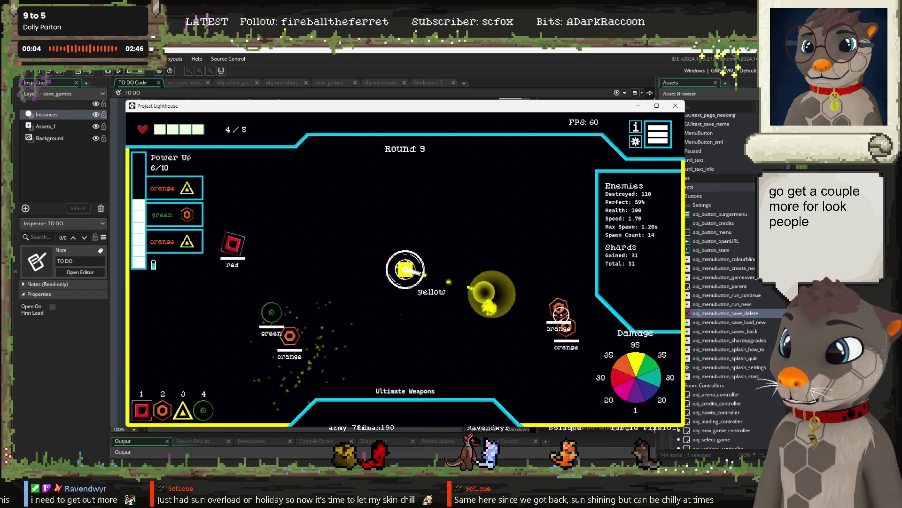
left_click(659, 141)
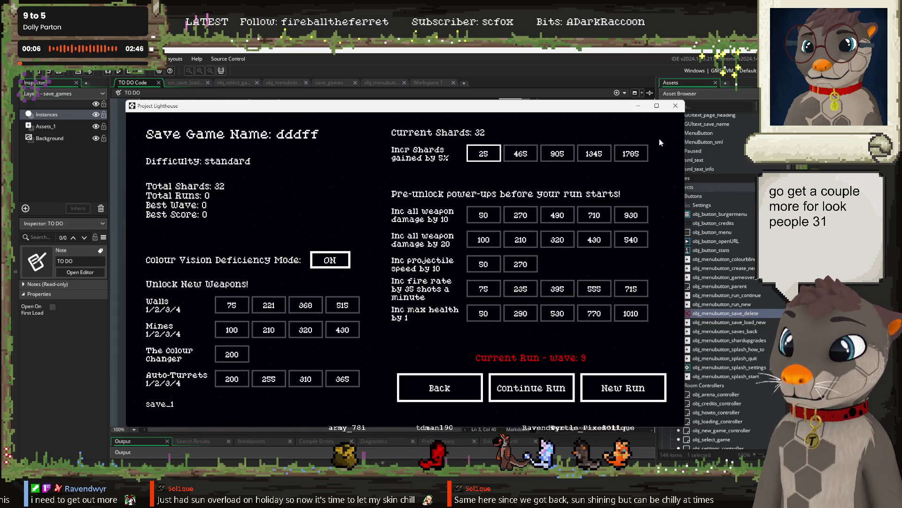
Continue the run to Game Over, return to the save screen, and start a new run at round 1.
left_click(530, 387)
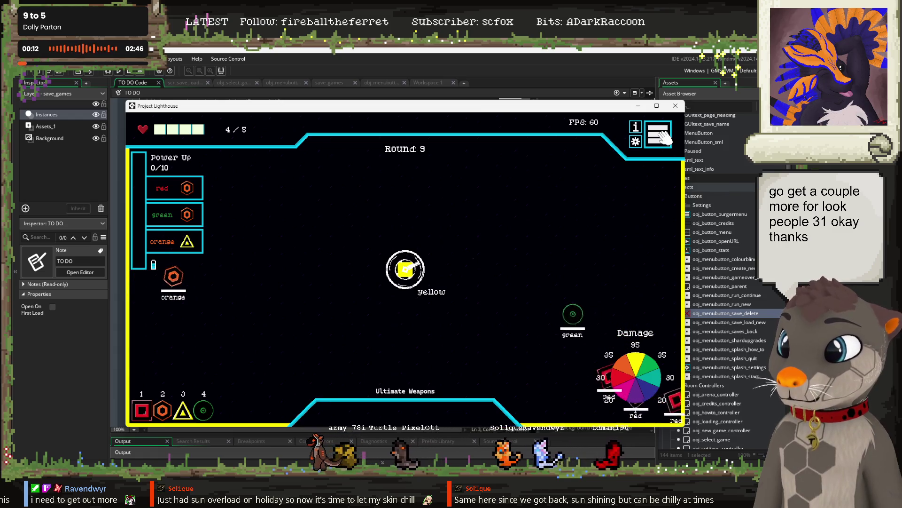
left_click(635, 127)
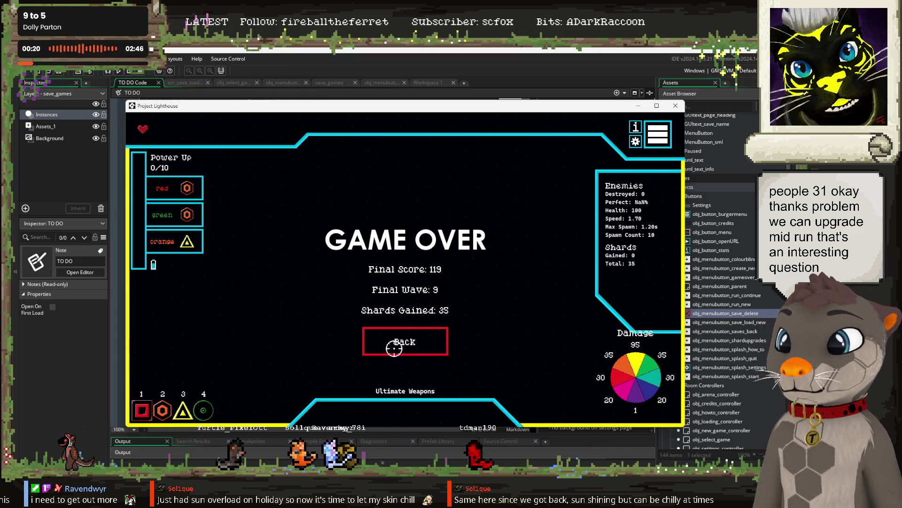
left_click(416, 329)
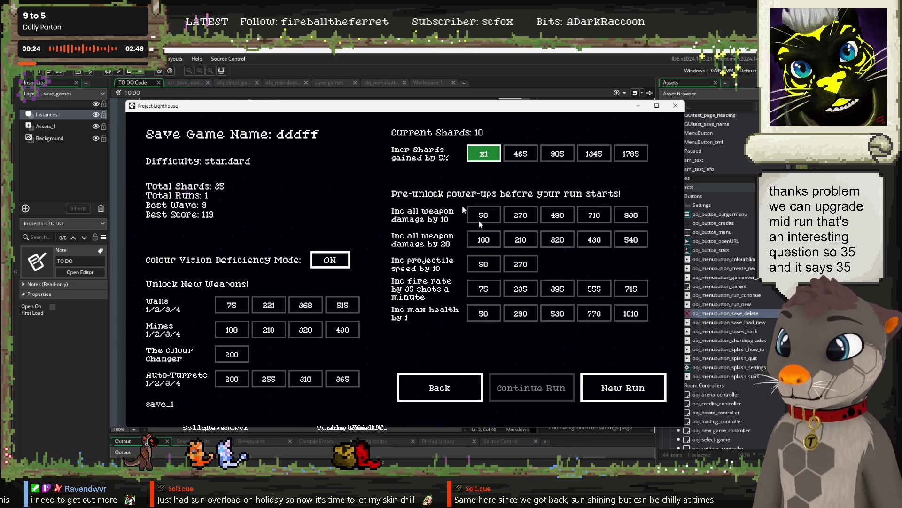
left_click(624, 388)
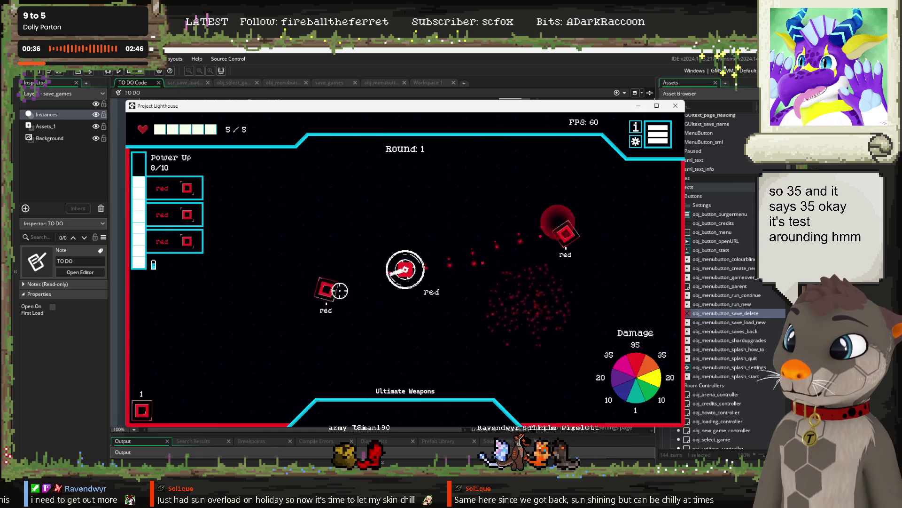
Take the opposite-adjacent and same-colour damage upgrades and play to Game Over at wave 3.
left_click(422, 283)
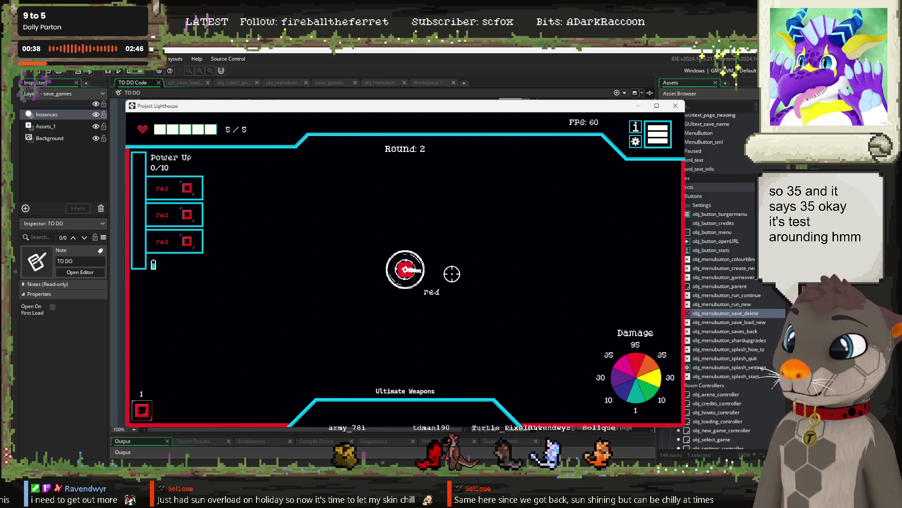
left_click(636, 126)
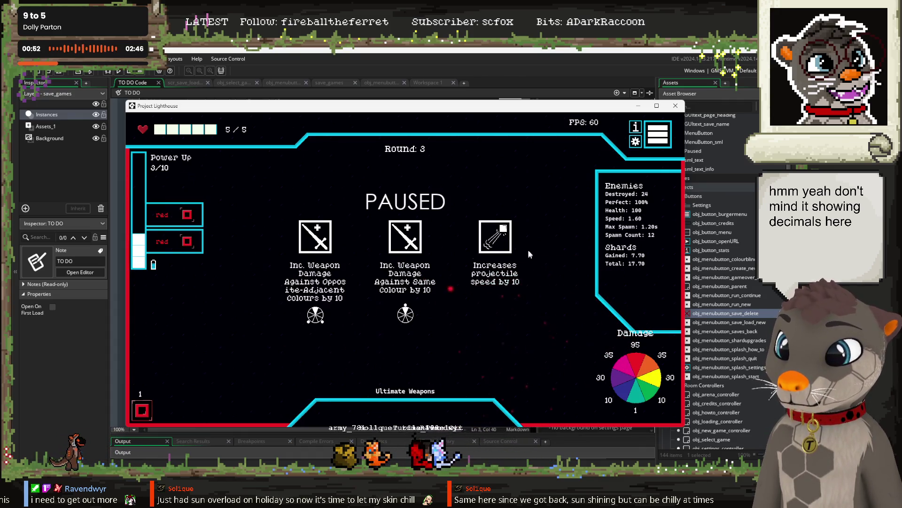
left_click(409, 240)
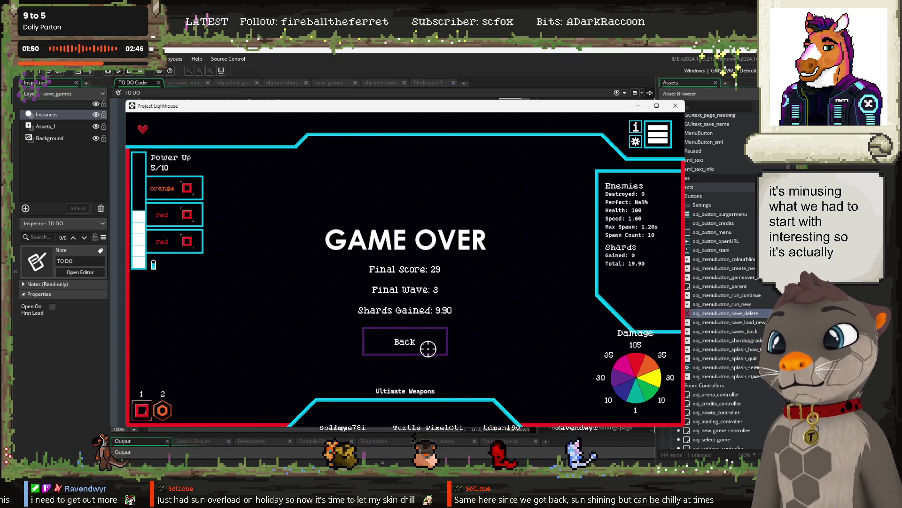
Check the save screen's 44.90 total shards, return to the title screen, and close the game window.
left_click(441, 342)
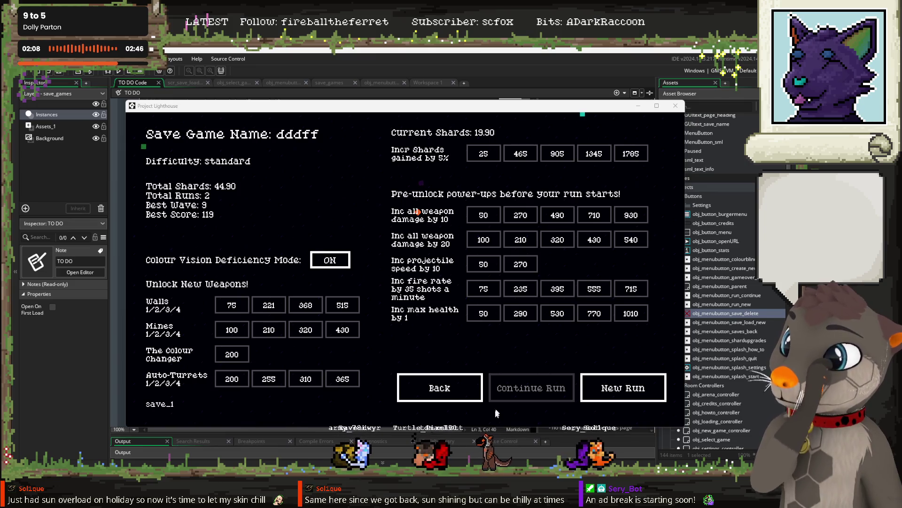
left_click(434, 389)
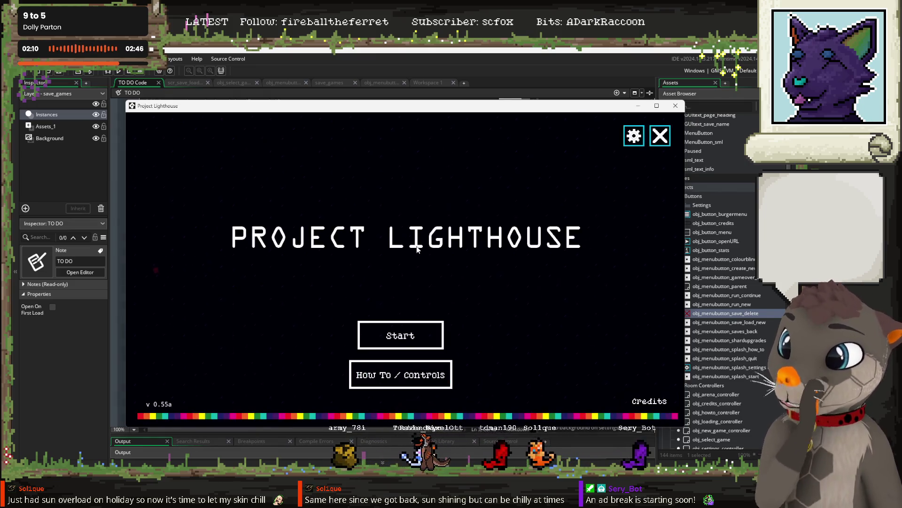
left_click(677, 106)
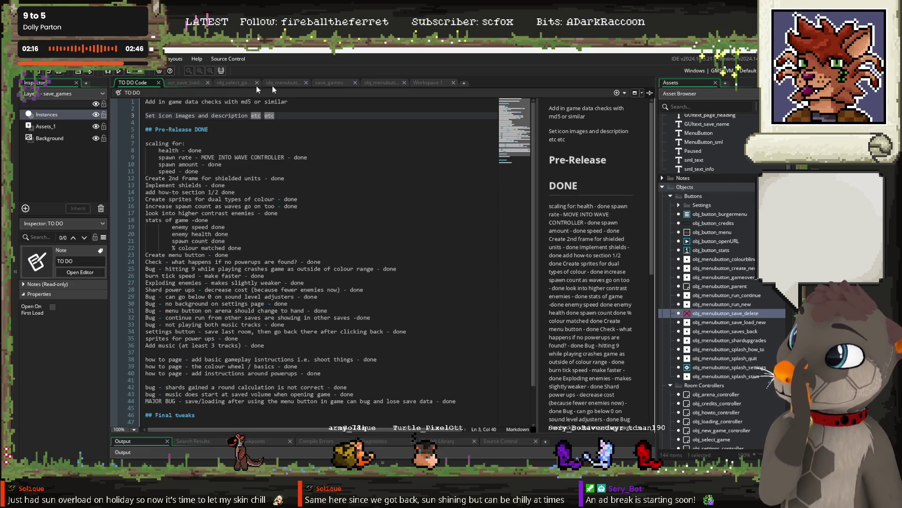
Collapse the Buttons group, briefly view obj_new_game_controller, then open obj_shardscreen_controller's Draw GUI code.
scroll(718, 239, "up", 3)
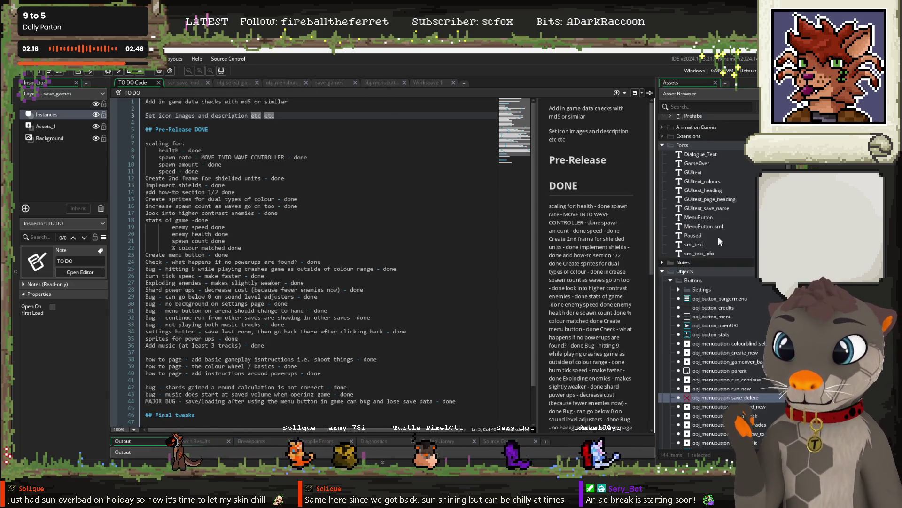
scroll(678, 257, "down", 3)
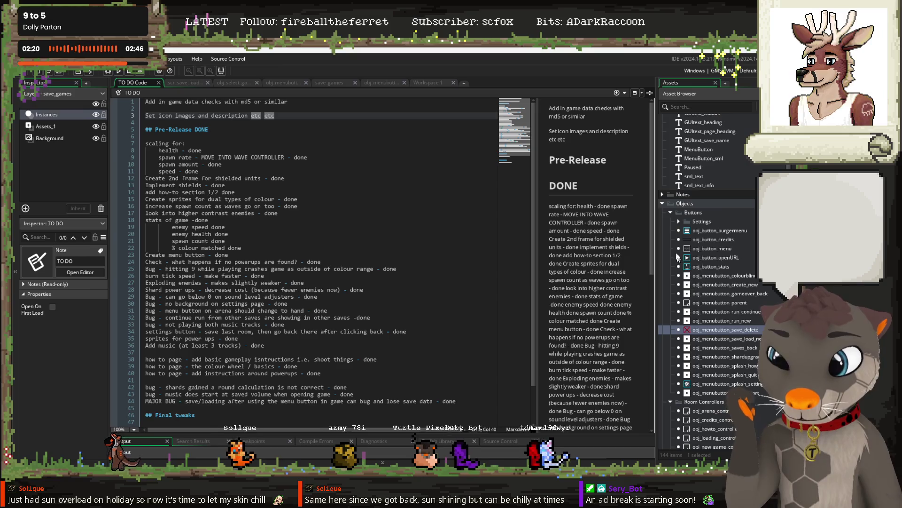
left_click(672, 212)
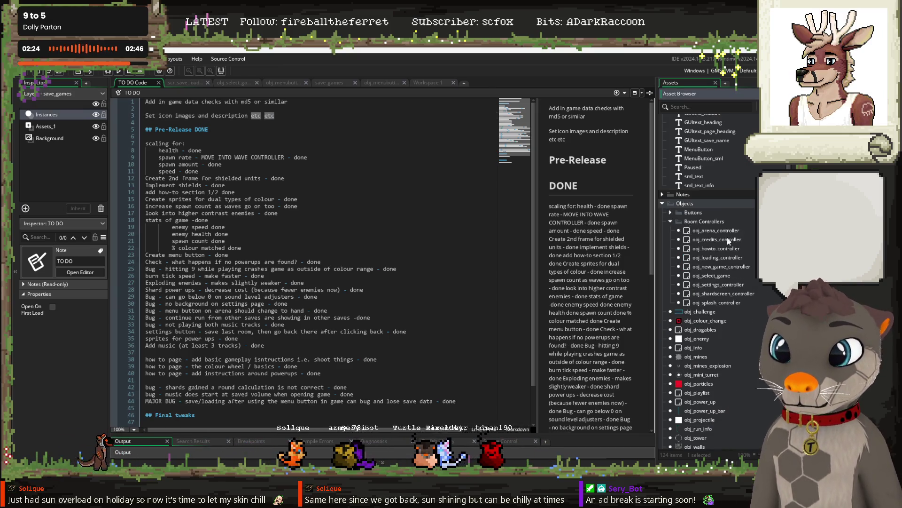
double_click(724, 268)
scroll(322, 245, "down", 10)
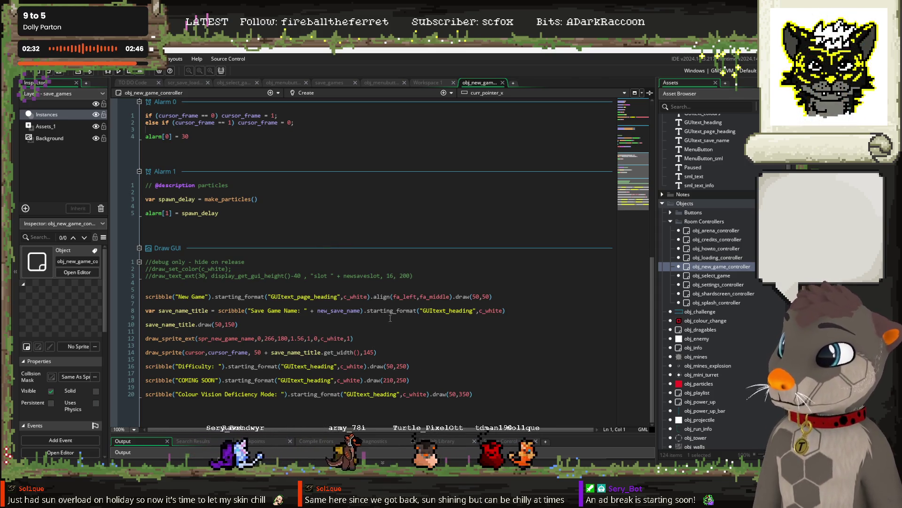
key("ctrl+w")
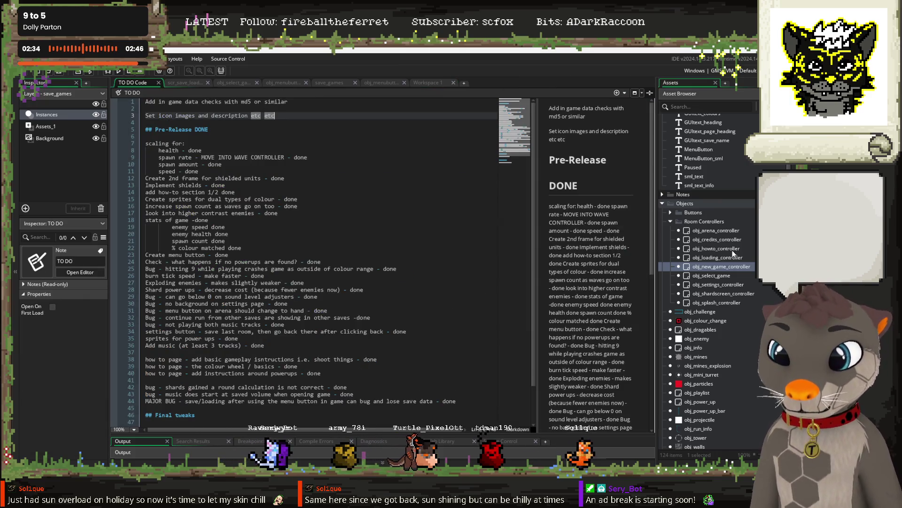
double_click(741, 294)
scroll(281, 273, "down", 5)
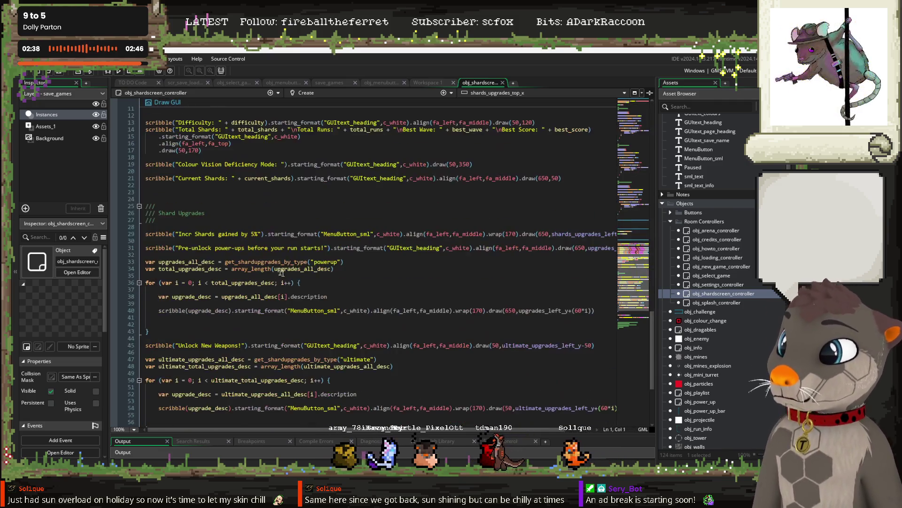
Wrap the total_shards and current_shards values in round() in the Draw GUI code and save.
scroll(359, 304, "up", 4)
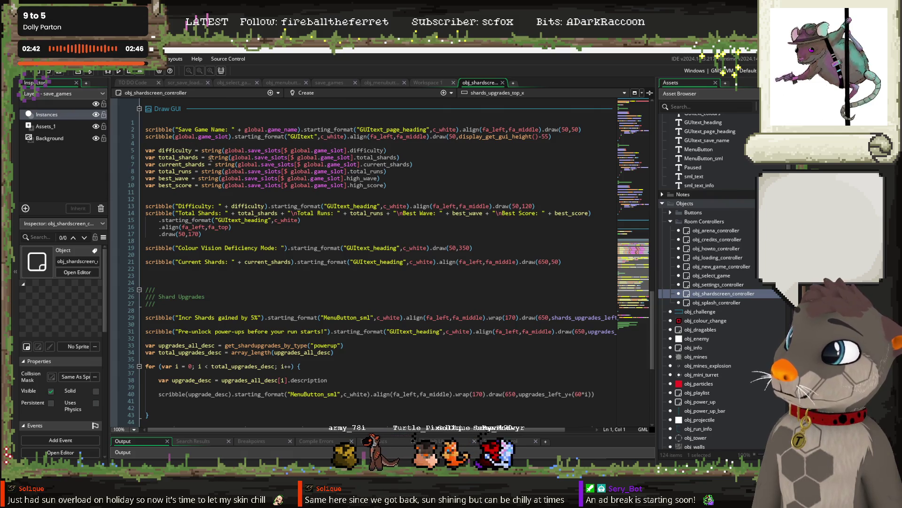
left_click(230, 158)
scroll(460, 180, "up", 2)
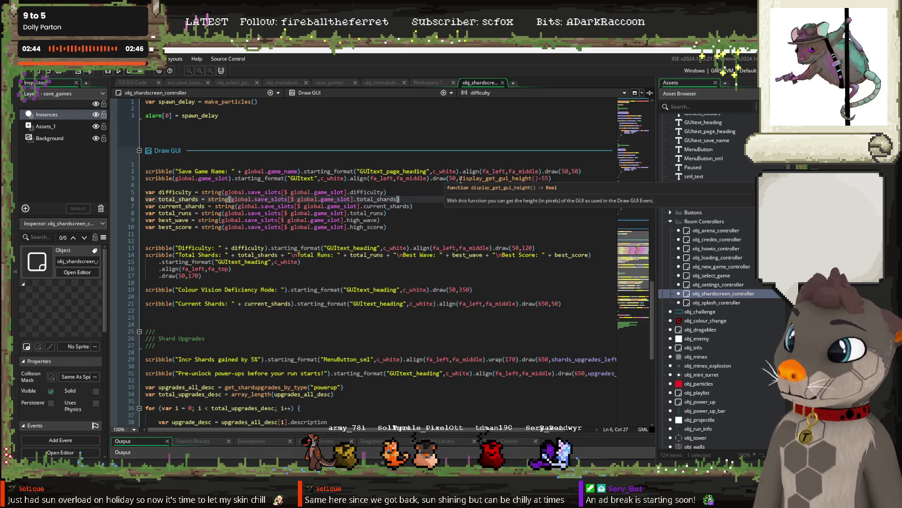
type("round(")
left_click(477, 201)
type(")")
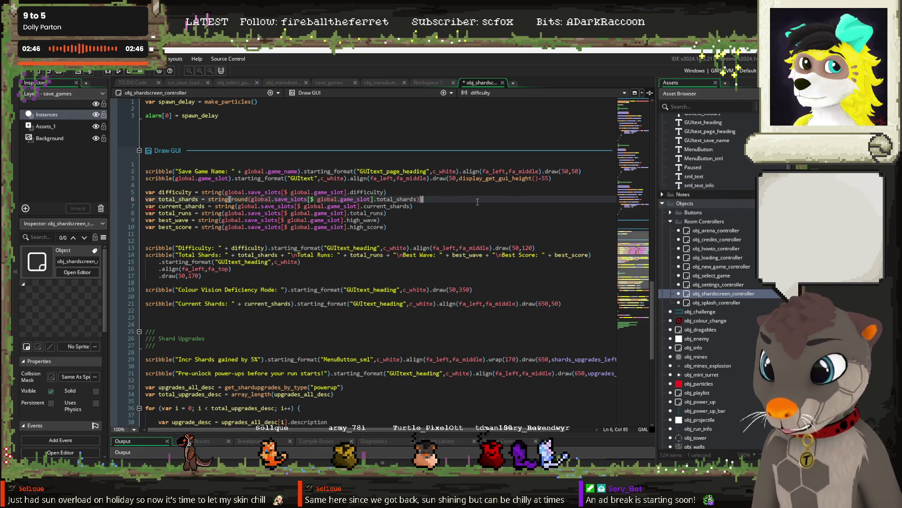
left_click(236, 206)
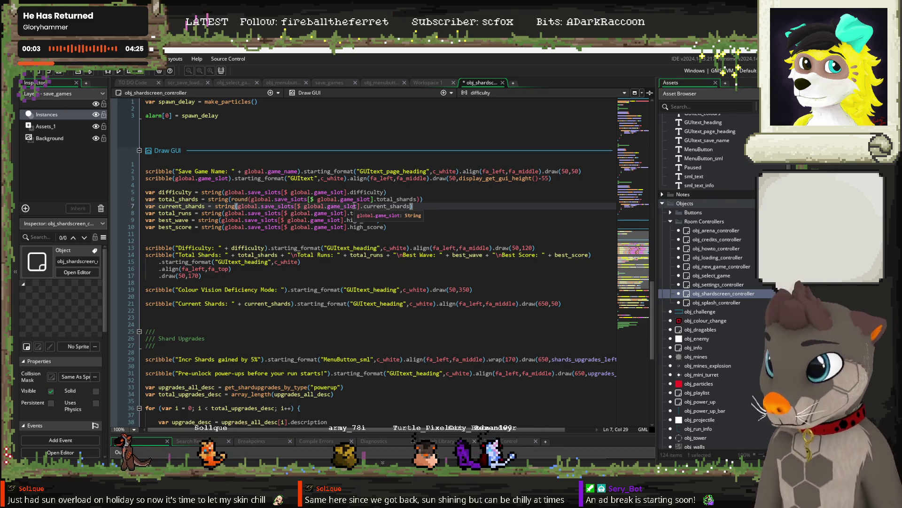
type("round(")
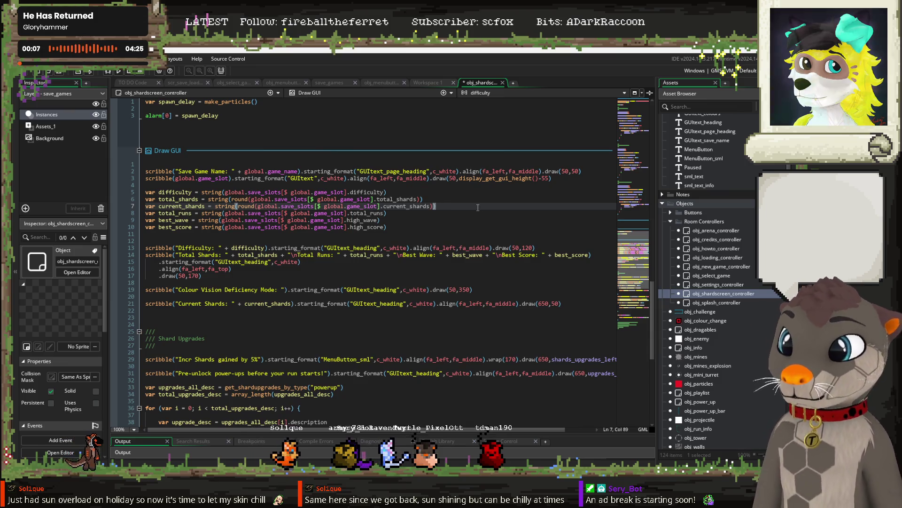
left_click(436, 214)
key("ctrl+s")
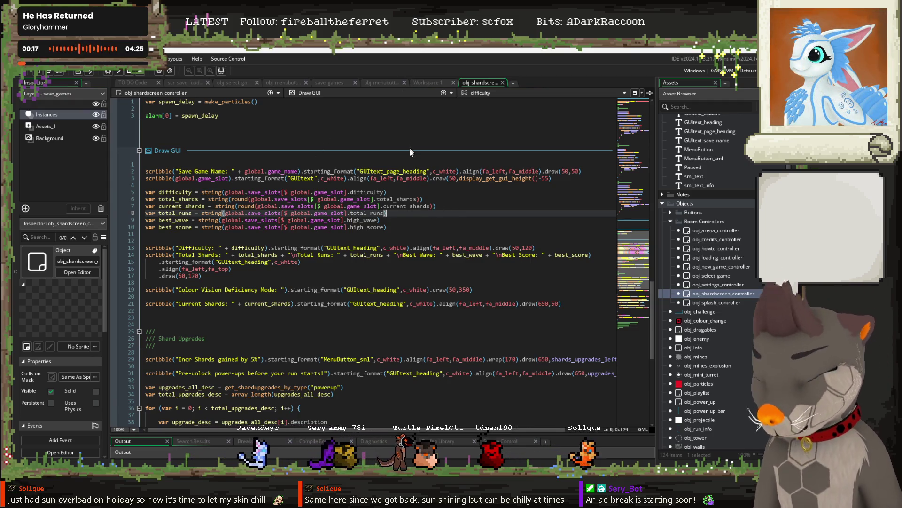
Glance at the Workspace 1 and TO DO tabs, return to the shard screen code, and rerun the game.
left_click(434, 83)
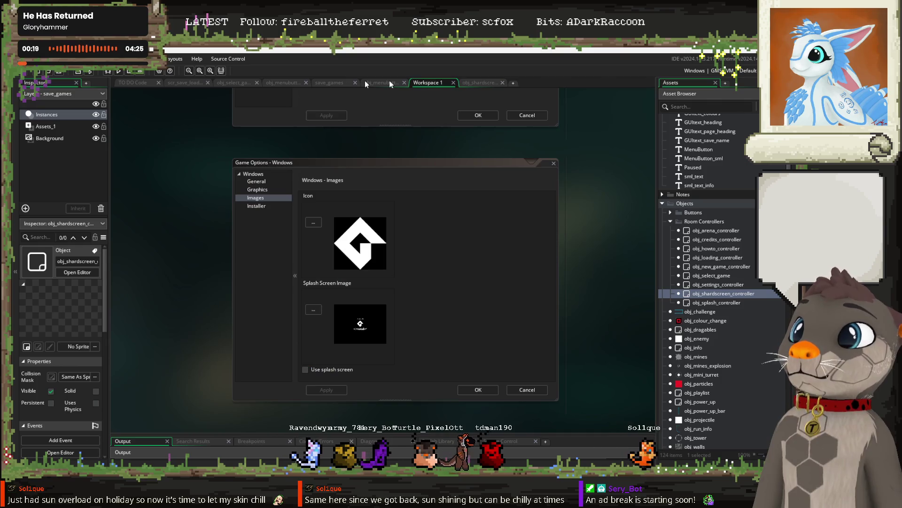
left_click(119, 83)
left_click(479, 83)
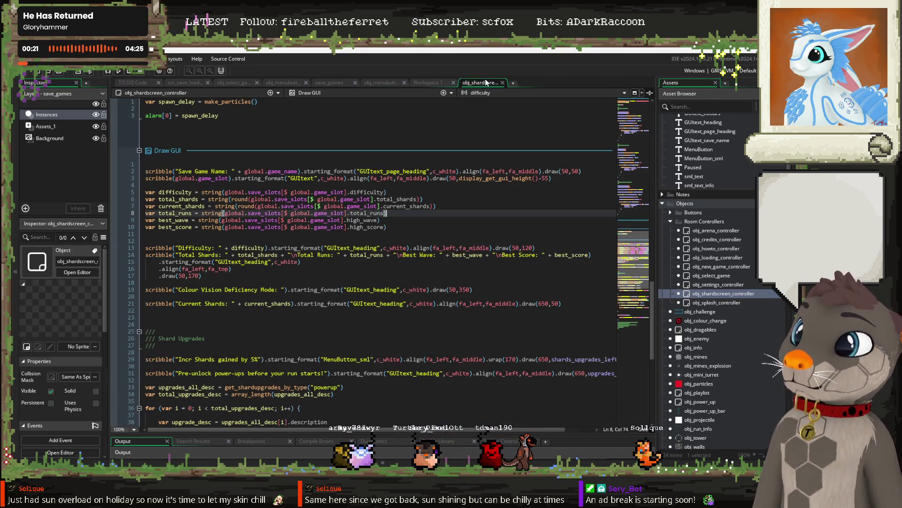
left_click(258, 135)
key("F5")
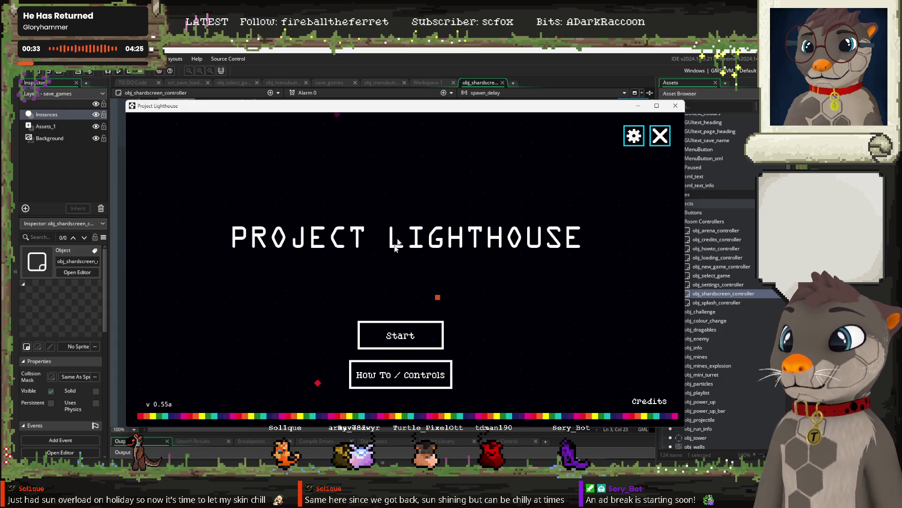
View How To, continue the dddff profile to confirm whole shard totals 45 and 20, then close the game.
left_click(382, 372)
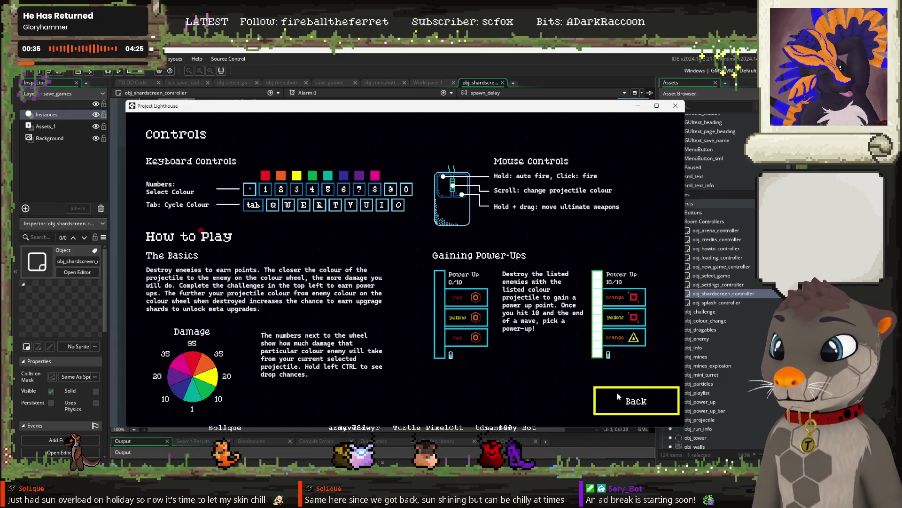
left_click(630, 402)
left_click(400, 336)
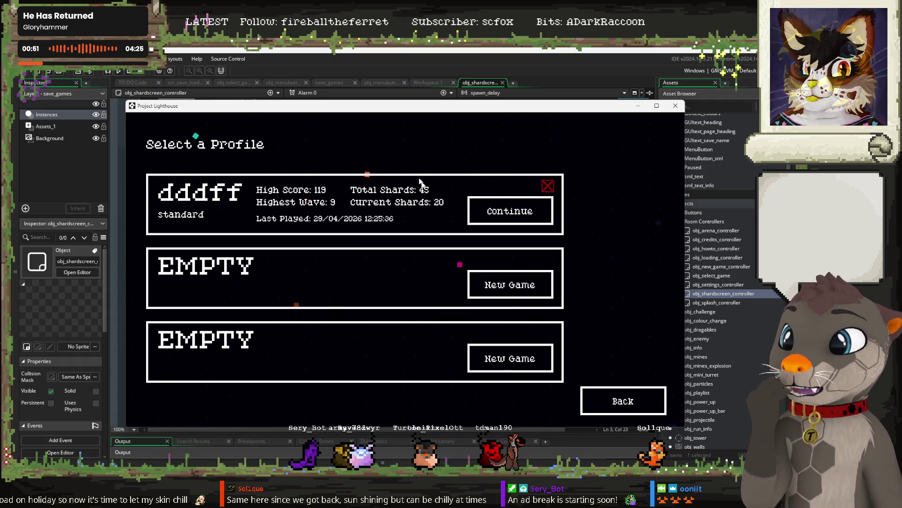
left_click(507, 207)
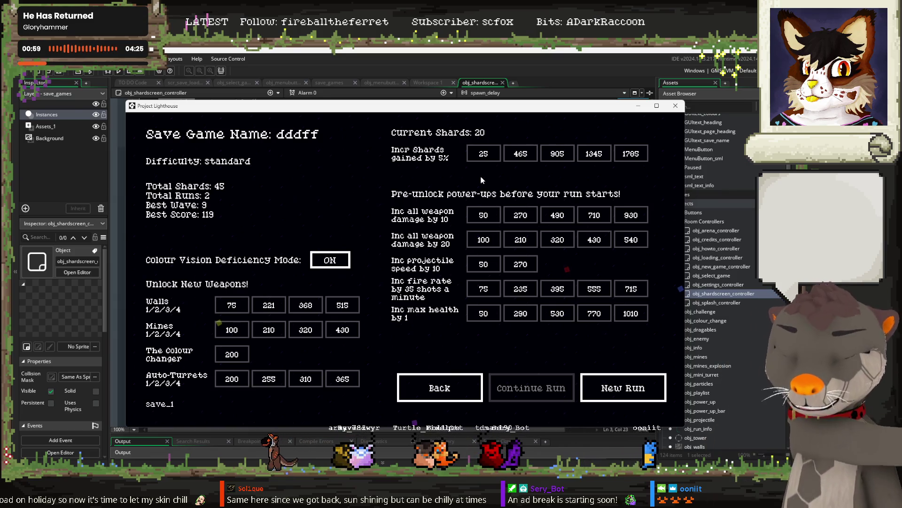
left_click(455, 392)
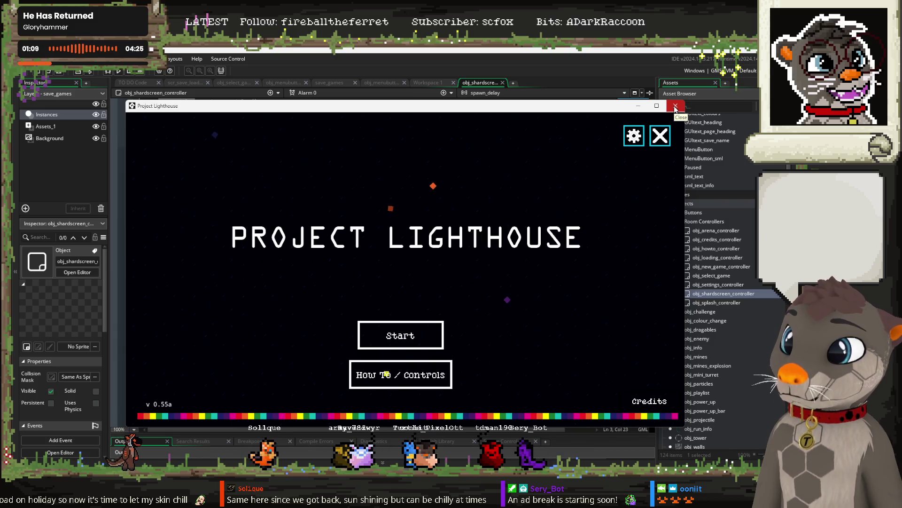
left_click(675, 108)
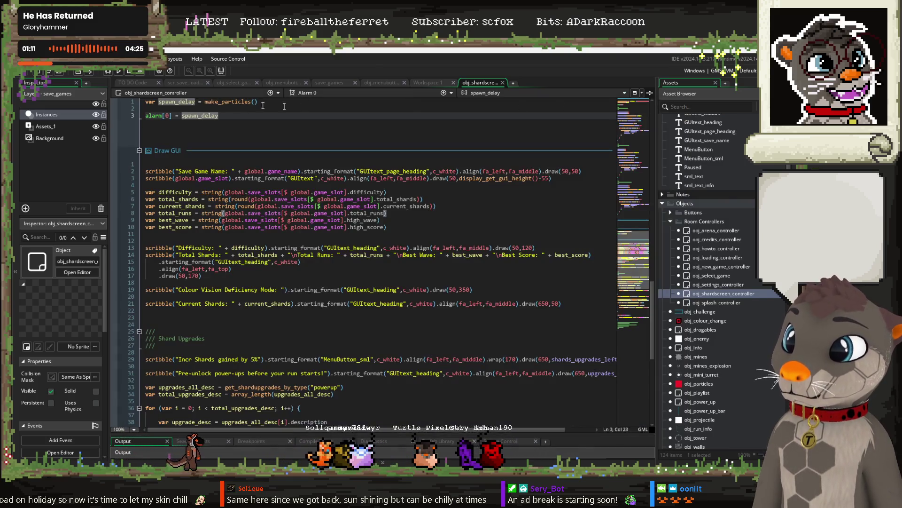
Review the icon images and md5 data checks items in the TO DO note, then switch to dddffrun_info.json in Notepad.
left_click(134, 82)
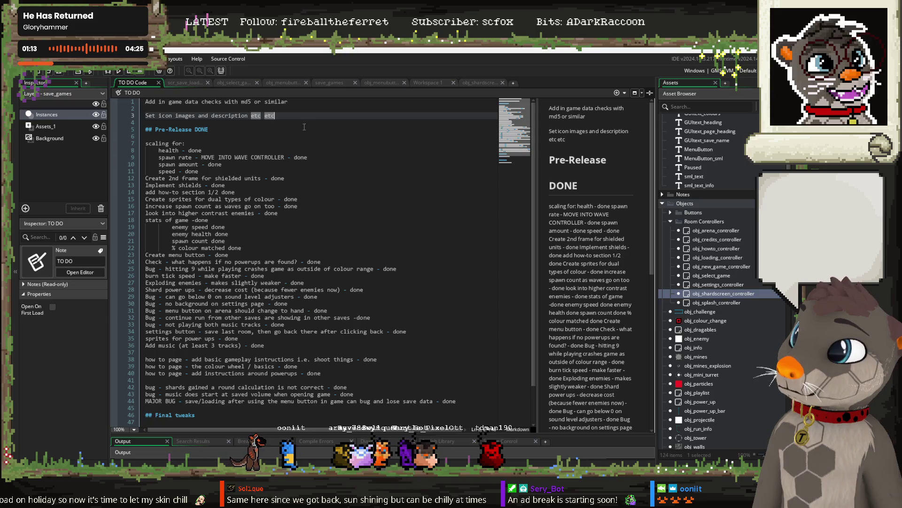
left_click_drag(282, 116, 101, 110)
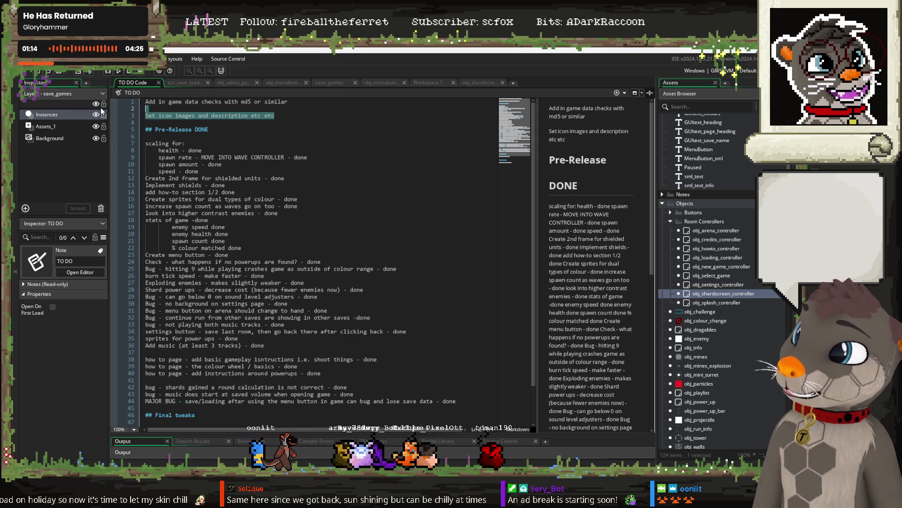
left_click(290, 116)
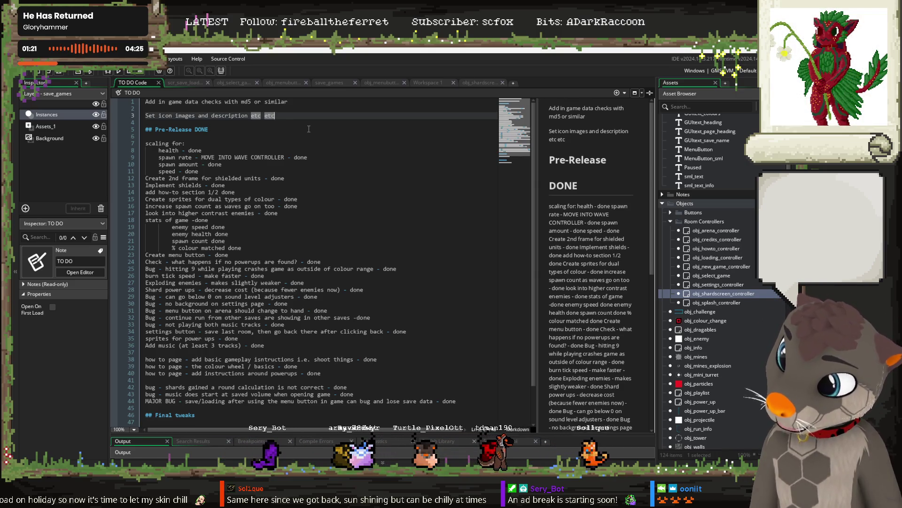
left_click(286, 102)
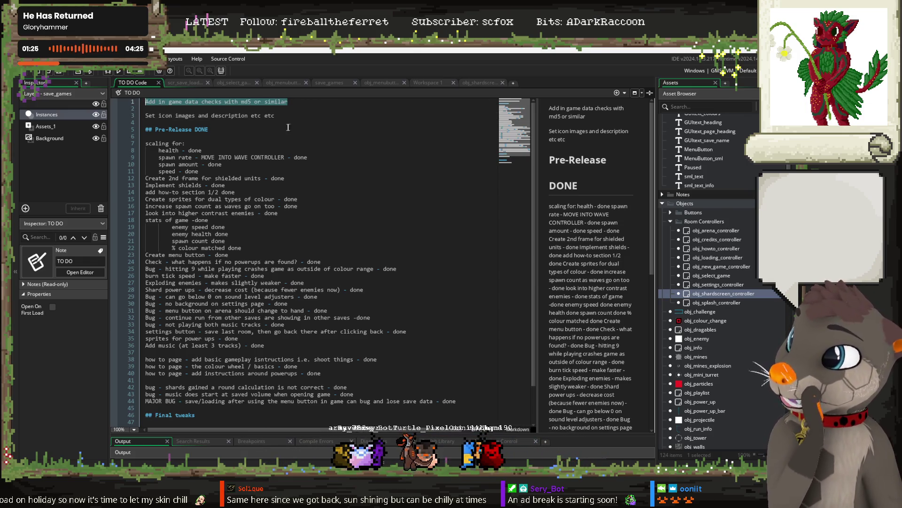
mouse_move(100, 456)
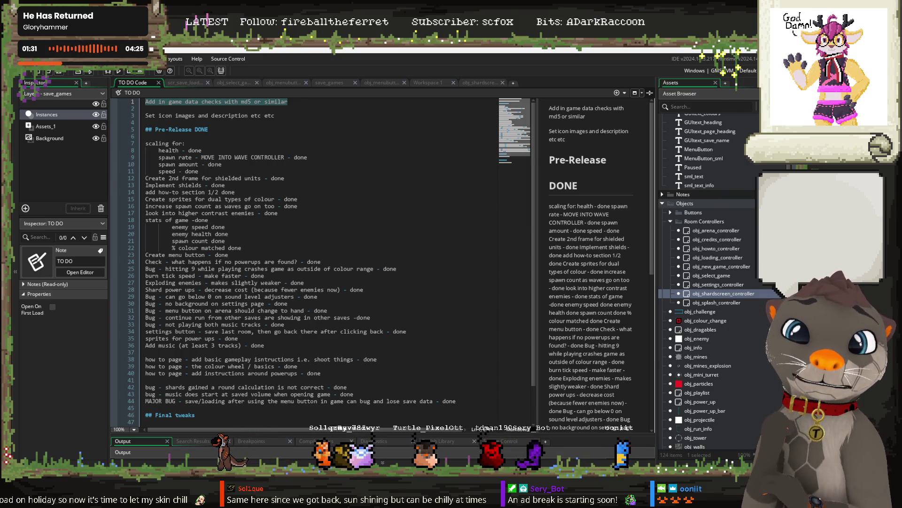
key("alt+Tab")
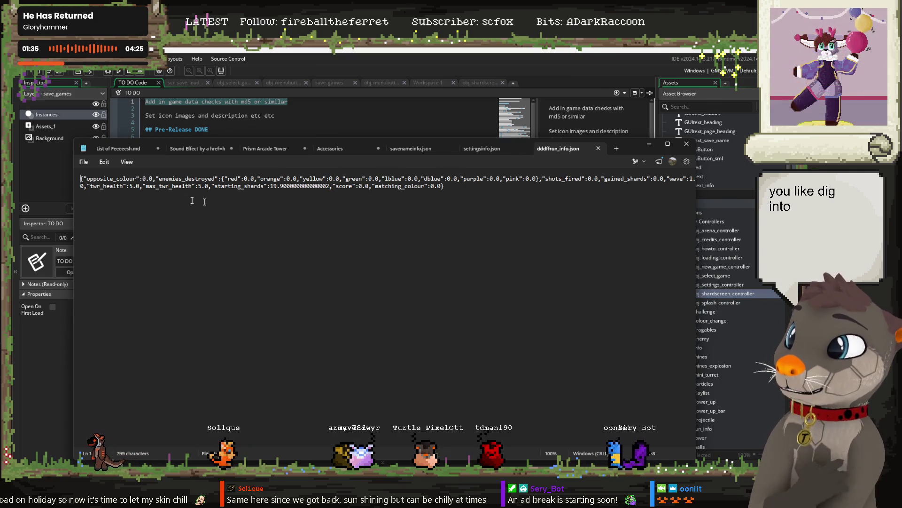
Inspect the dddff run-info JSON contents in Notepad, then close that file.
left_click_drag(123, 178, 445, 186)
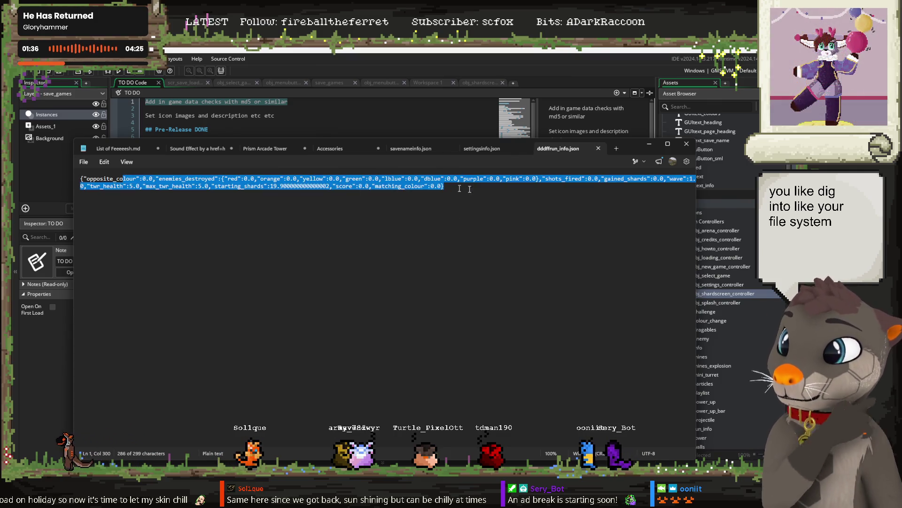
left_click(425, 185)
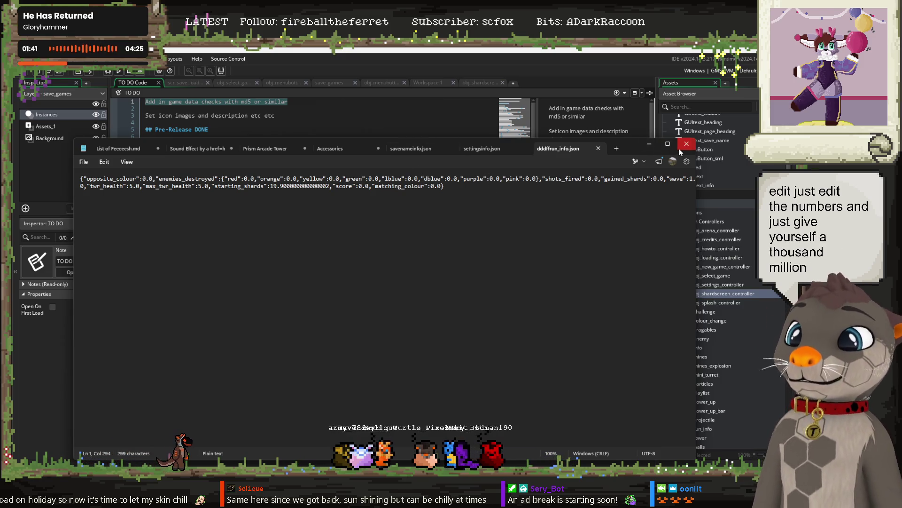
left_click(685, 144)
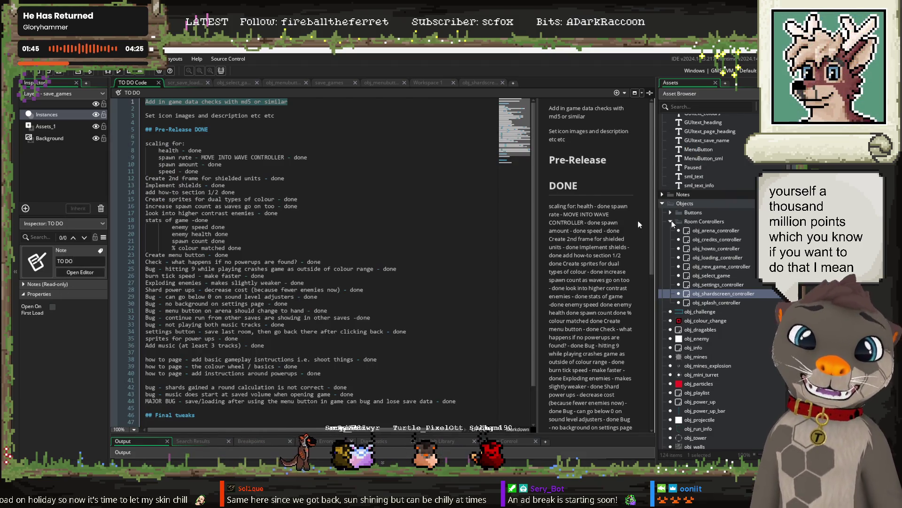
Review the second save file holding ["red","orange"] and close it, returning to the TO DO note.
left_click(163, 109)
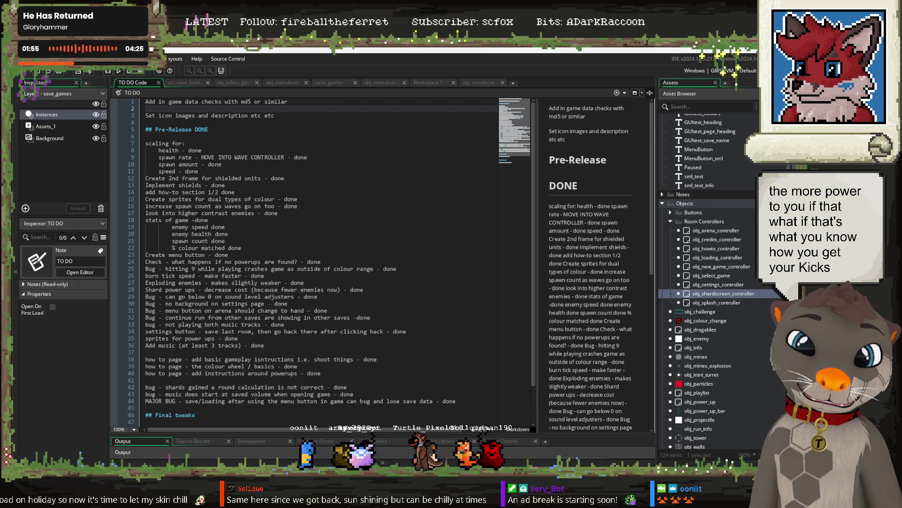
key("alt+Tab")
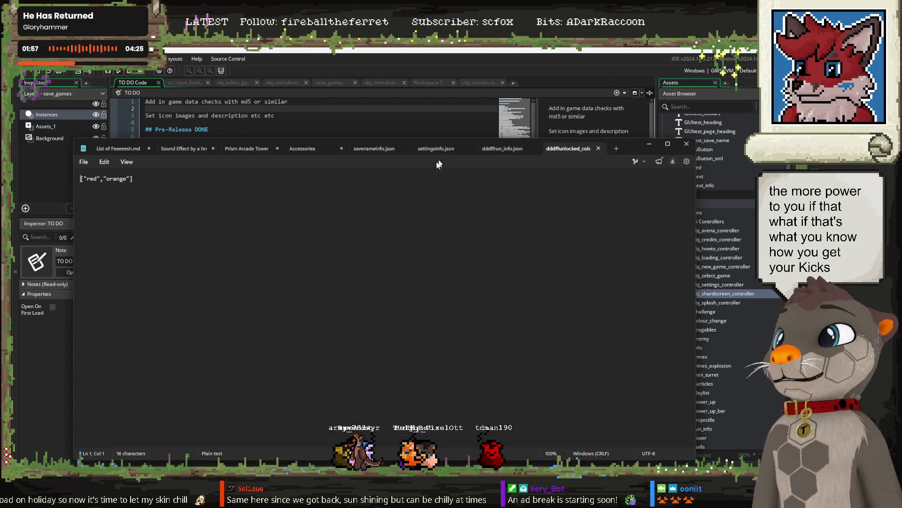
left_click(686, 146)
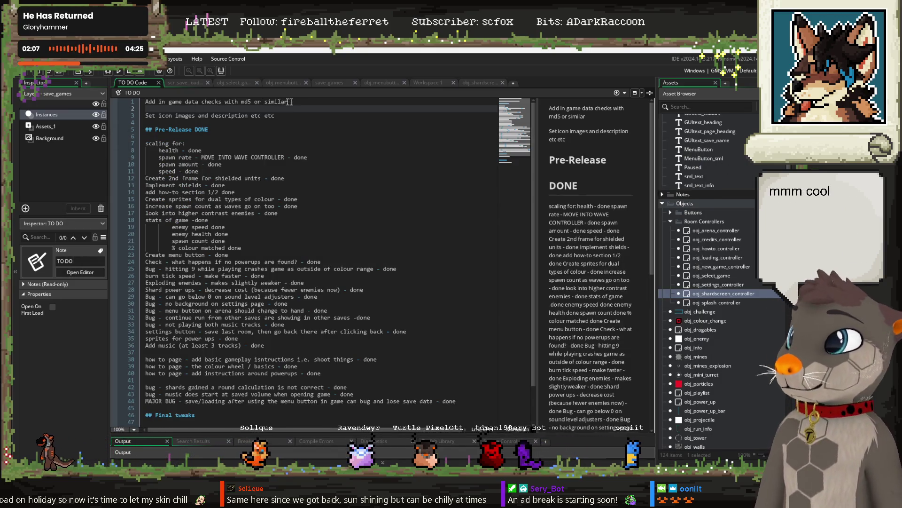
left_click_drag(287, 102, 187, 102)
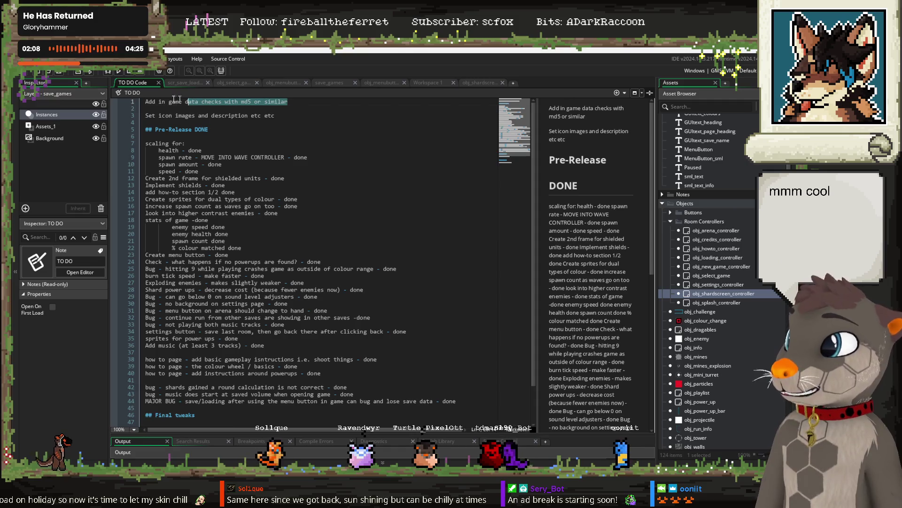
left_click(289, 113)
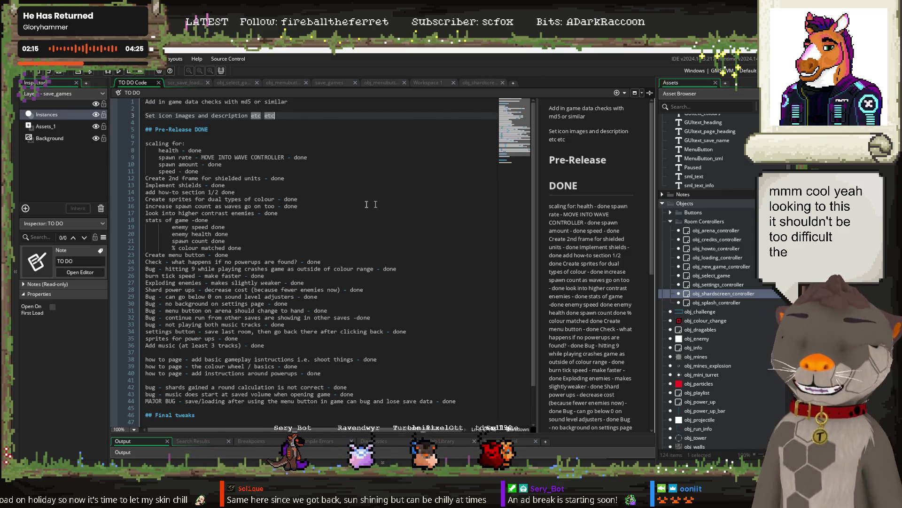
left_click_drag(252, 103, 242, 103)
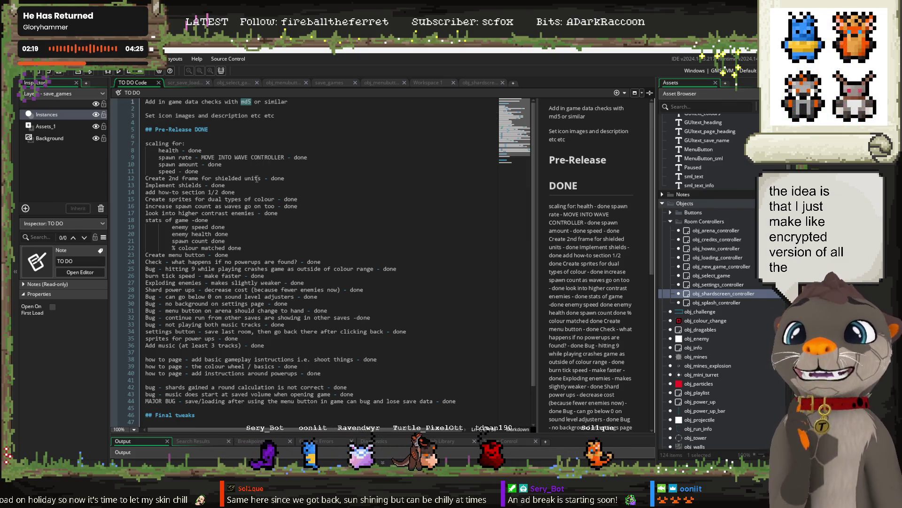
left_click(249, 129)
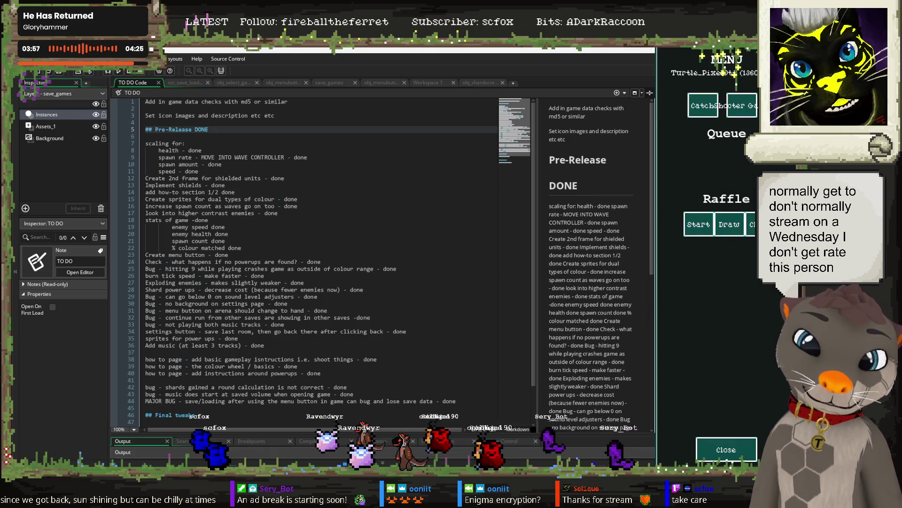
double_click(215, 164)
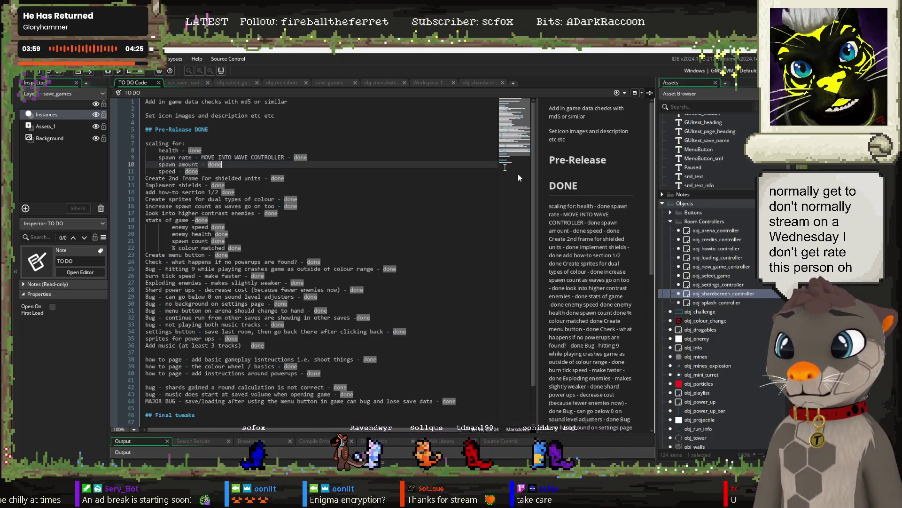